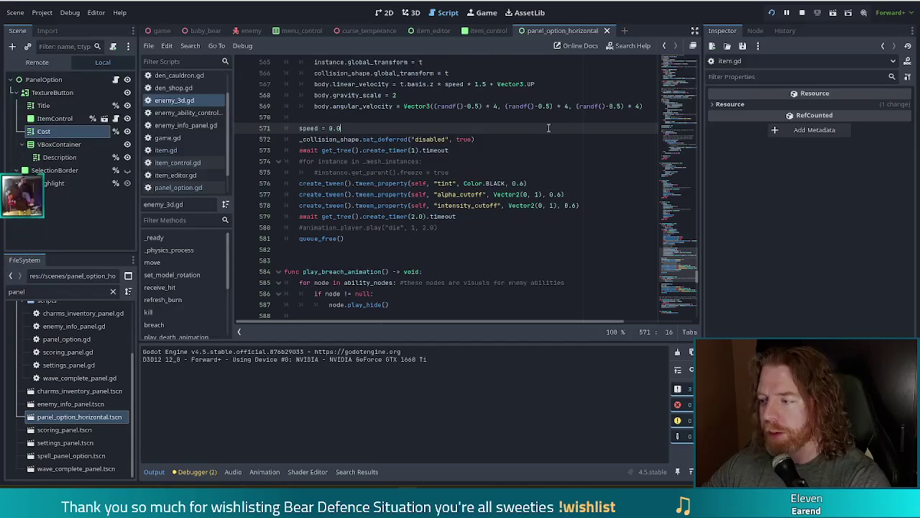
Step: Review the intensity_cutoff and alpha_cutoff tweens and the refresh_burn append in enemy_3d.gd
{"action": "mouse_move", "coordinate": [500, 184]}
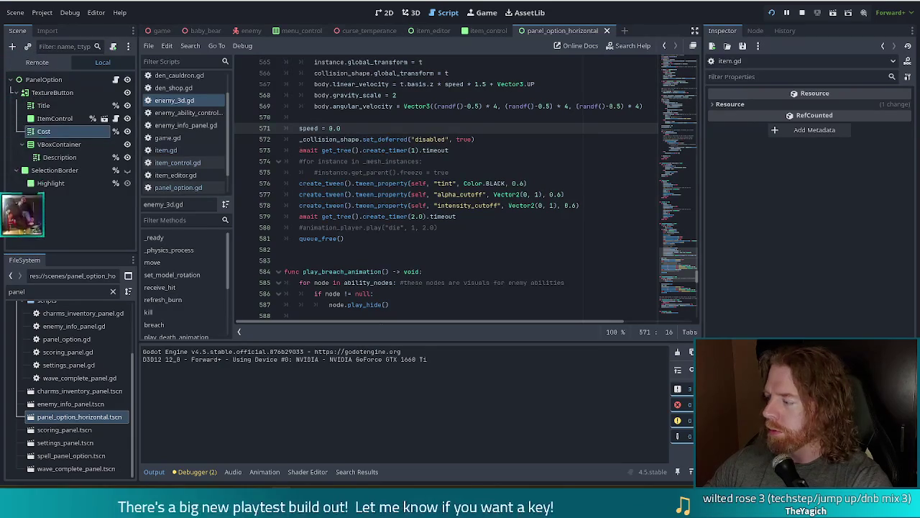
{"action": "left_click", "coordinate": [559, 205]}
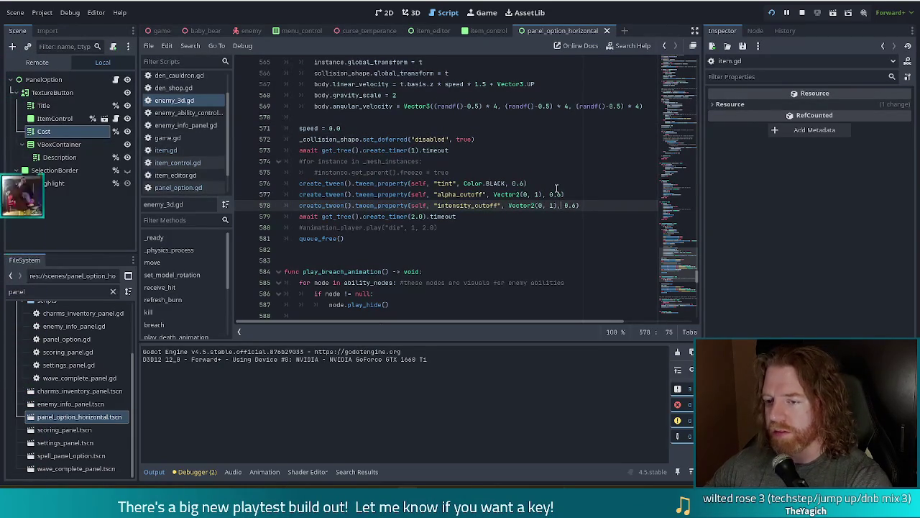
{"action": "left_click", "coordinate": [470, 194]}
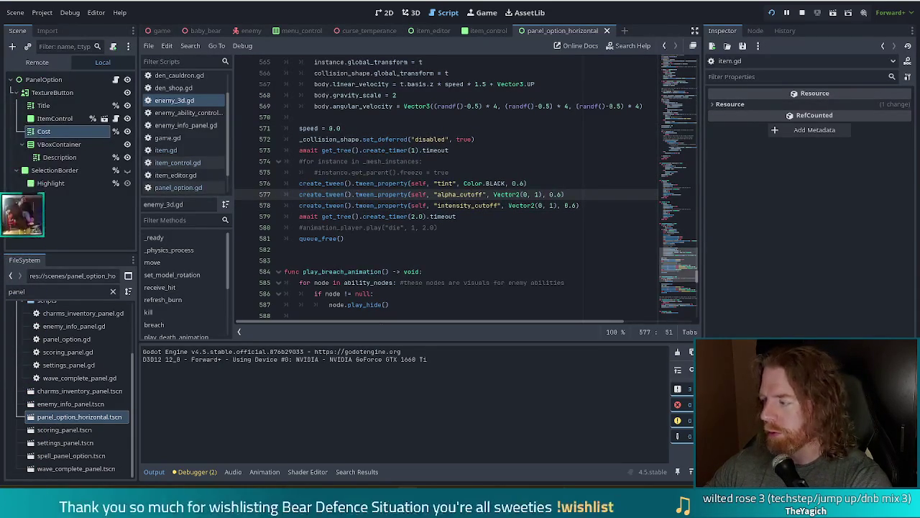
{"action": "left_click", "coordinate": [443, 139]}
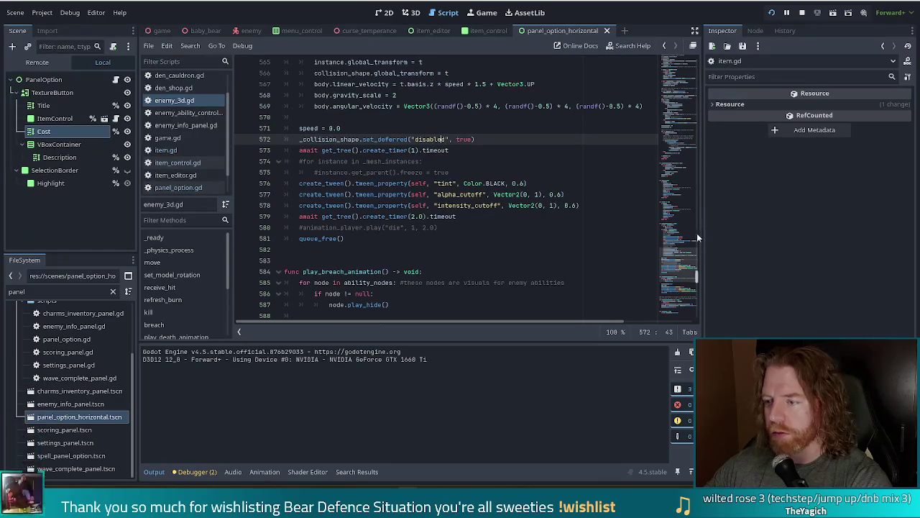
{"action": "scroll", "coordinate": [679, 245], "scroll_direction": "up", "scroll_amount": 10}
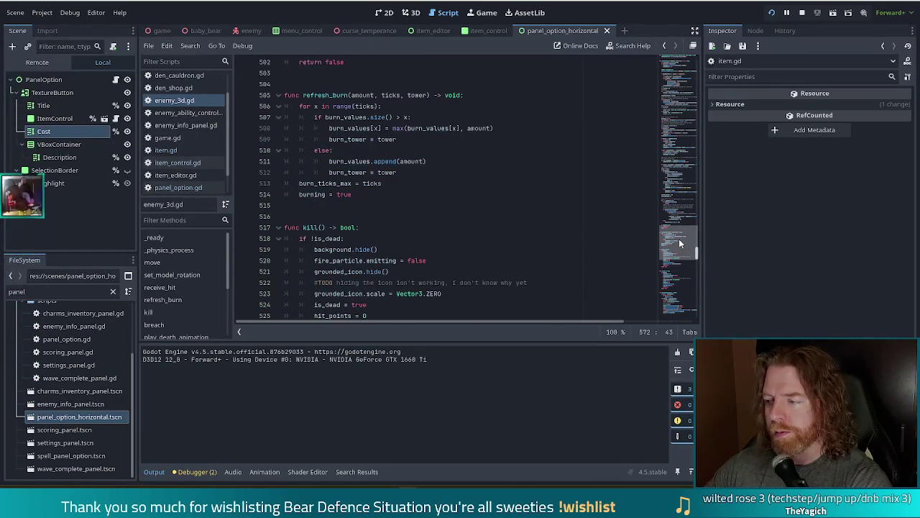
{"action": "left_click", "coordinate": [453, 161]}
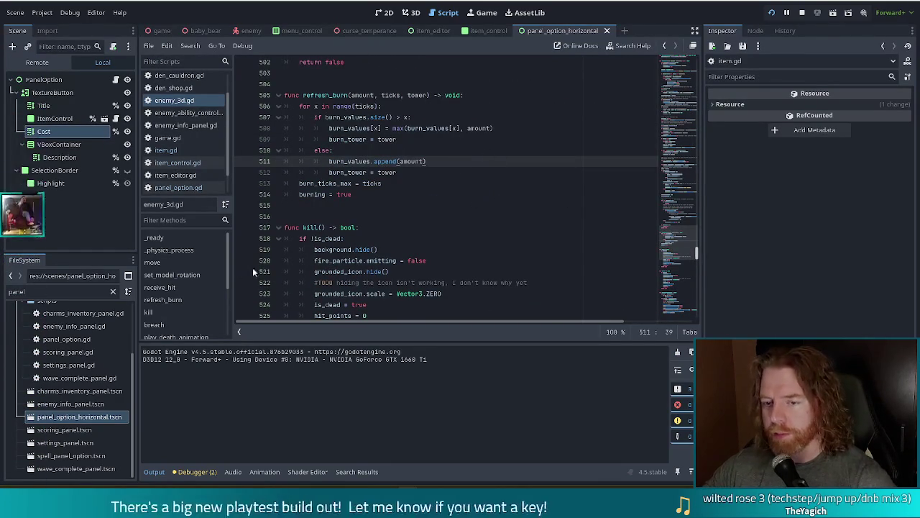
Step: Jump to _ready and select the 0.0 in append(0.0) on line 295
{"action": "left_click", "coordinate": [172, 241]}
{"action": "scroll", "coordinate": [457, 237], "scroll_direction": "down", "scroll_amount": 8}
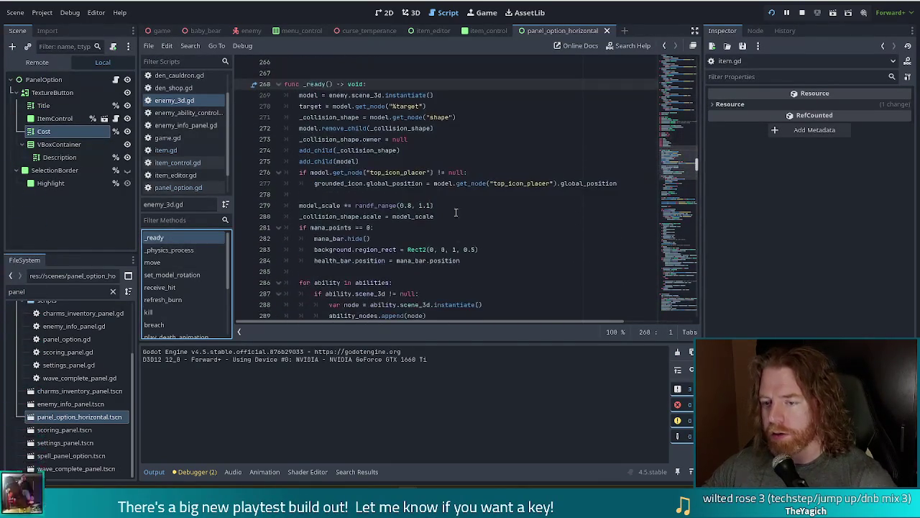
{"action": "scroll", "coordinate": [460, 203], "scroll_direction": "down", "scroll_amount": 1}
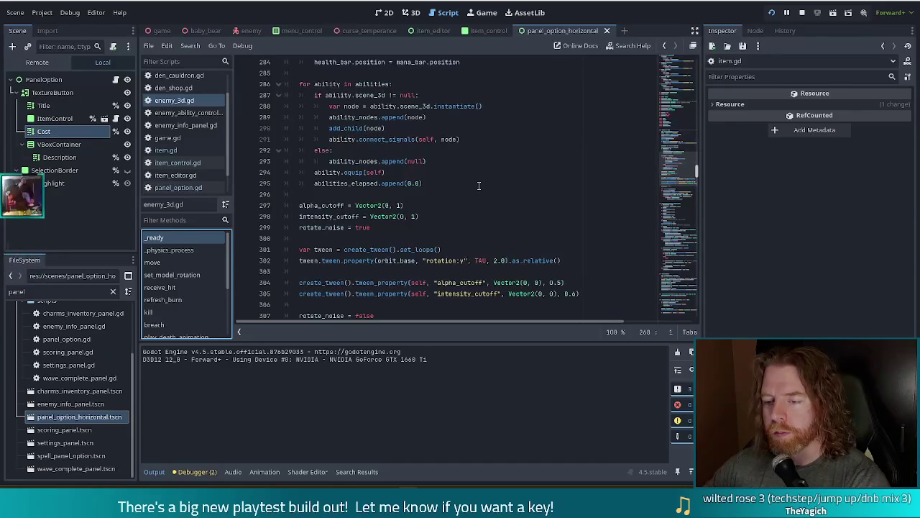
{"action": "left_click", "coordinate": [516, 227]}
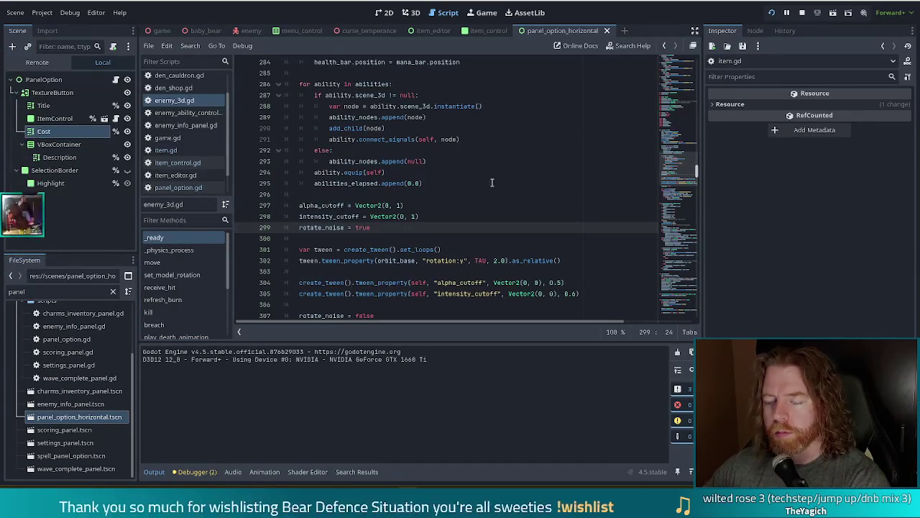
{"action": "left_click", "coordinate": [352, 95]}
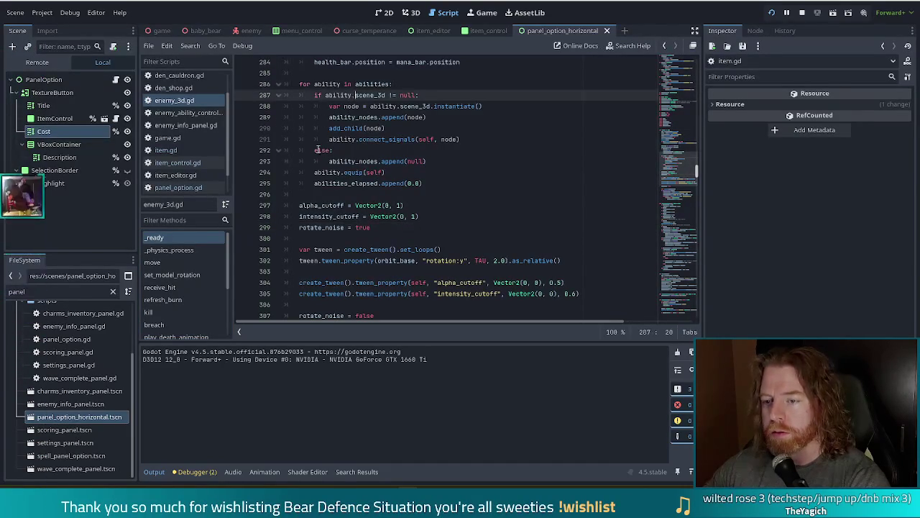
{"action": "left_click", "coordinate": [417, 184]}
{"action": "left_click", "coordinate": [422, 184]}
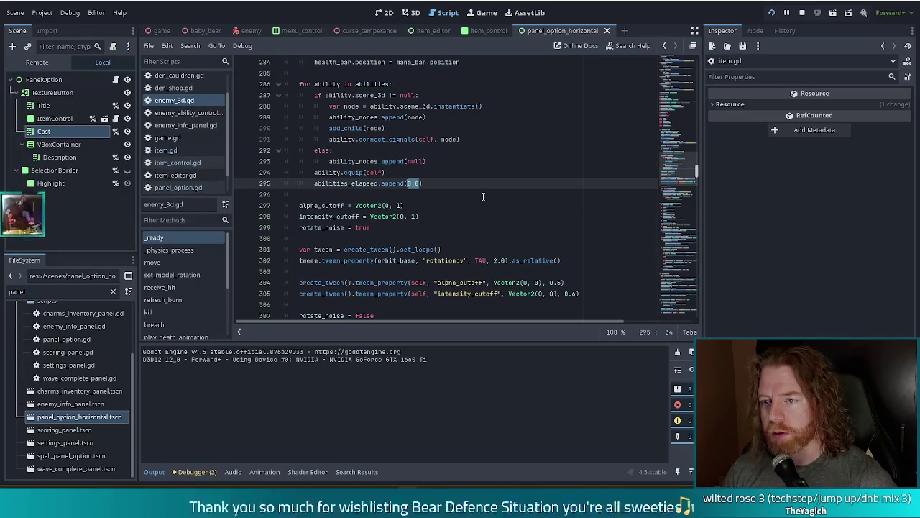
Step: Replace 0.0 with ability.cooldown on line 295 using autocomplete
{"action": "type", "text": "ability"}
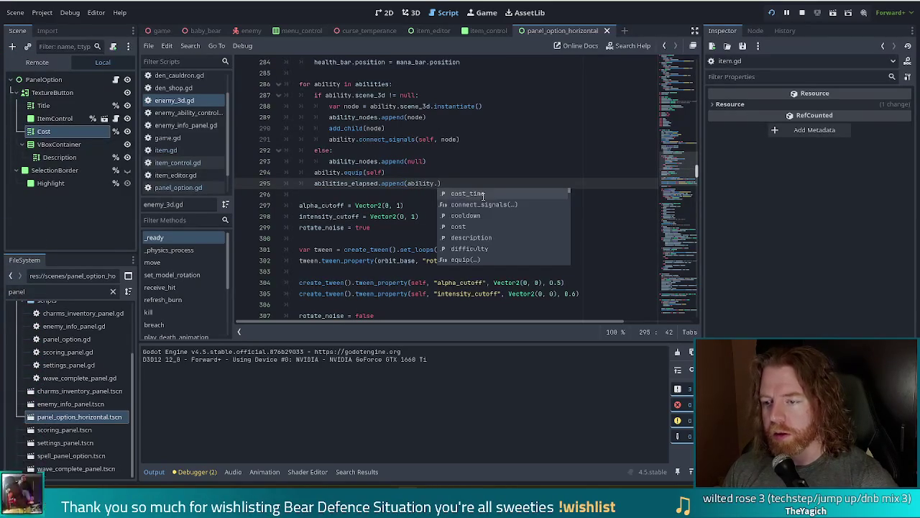
{"action": "type", "text": "co"}
{"action": "key", "text": "Return"}
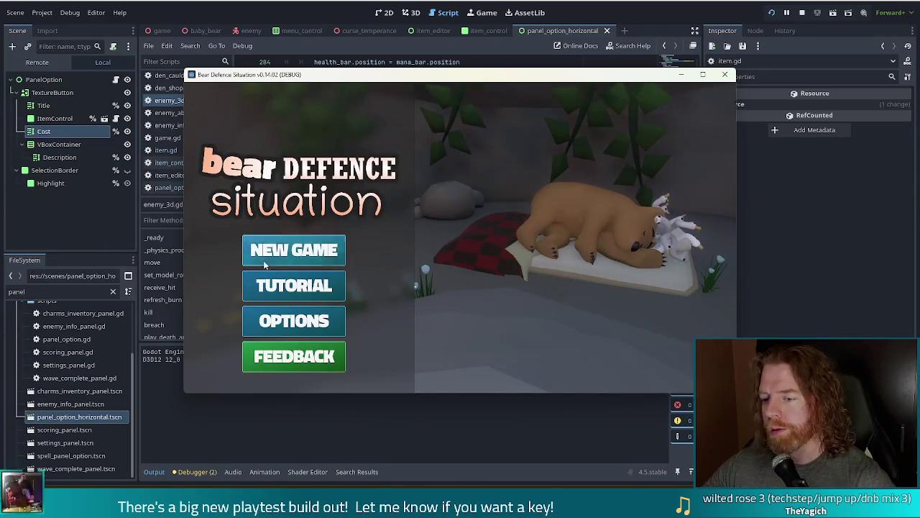
Step: Start a new game and clear wave one until the debugger halts at enemy_3d.gd line 664
{"action": "left_click", "coordinate": [321, 253]}
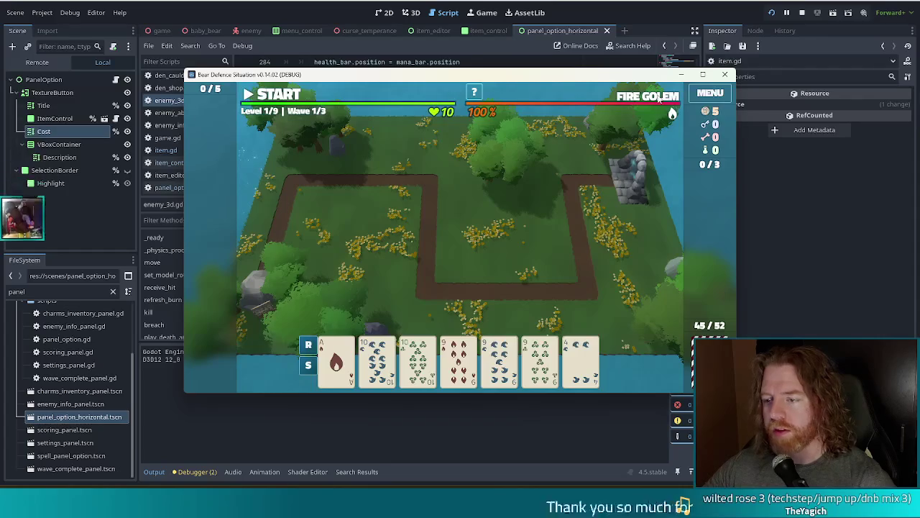
{"action": "mouse_move", "coordinate": [659, 99]}
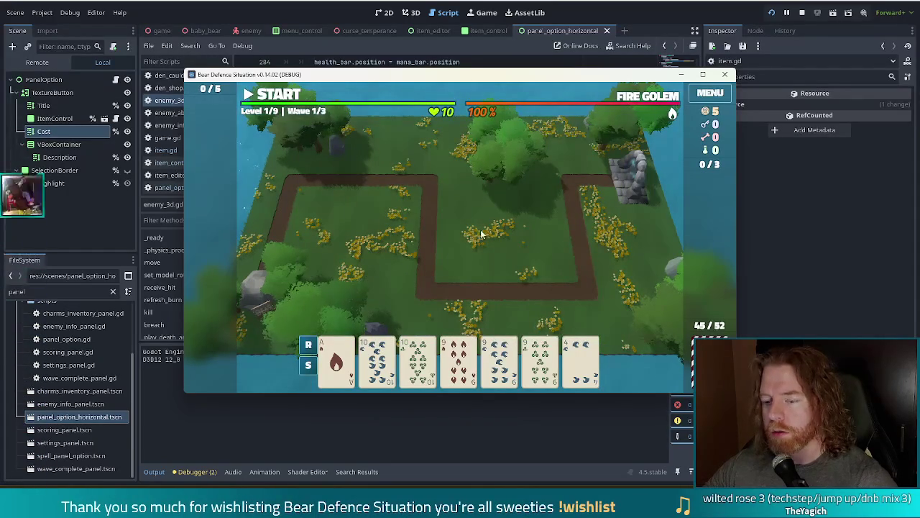
{"action": "key", "text": "space"}
{"action": "left_click", "coordinate": [462, 280]}
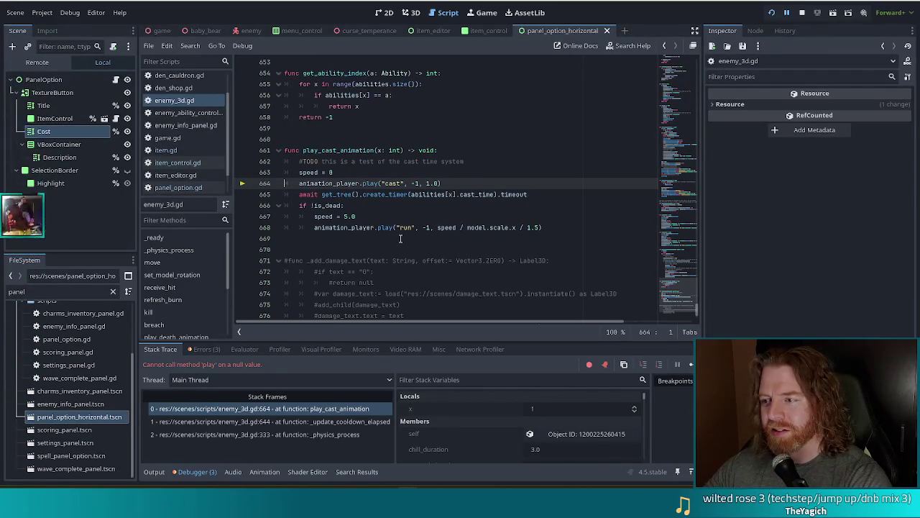
Step: Stop the crashed session and search enemy_3d.gd for '.use'
{"action": "left_click", "coordinate": [804, 13]}
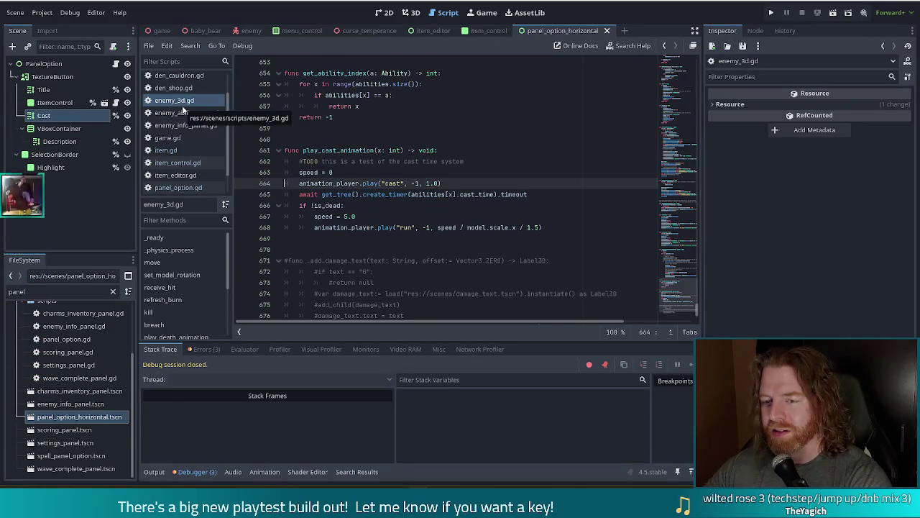
{"action": "left_click", "coordinate": [361, 209]}
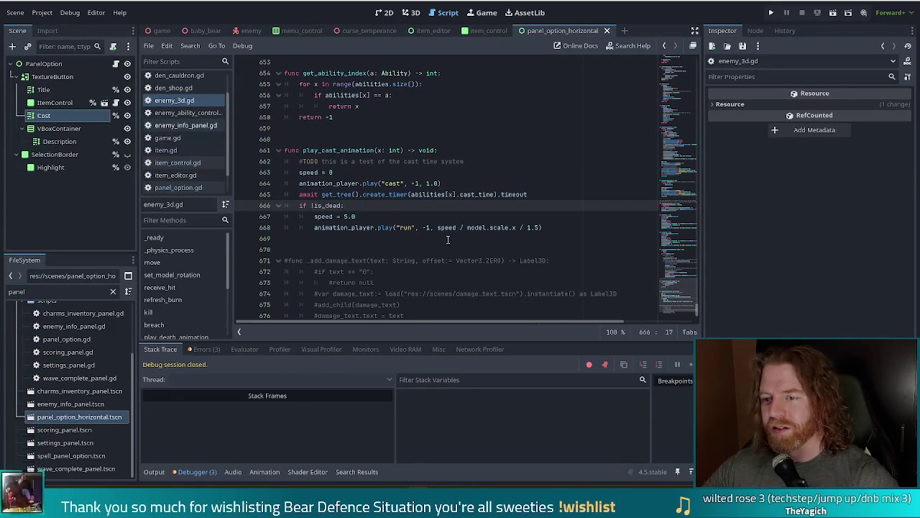
{"action": "left_click", "coordinate": [408, 185]}
{"action": "key", "text": "ctrl+f"}
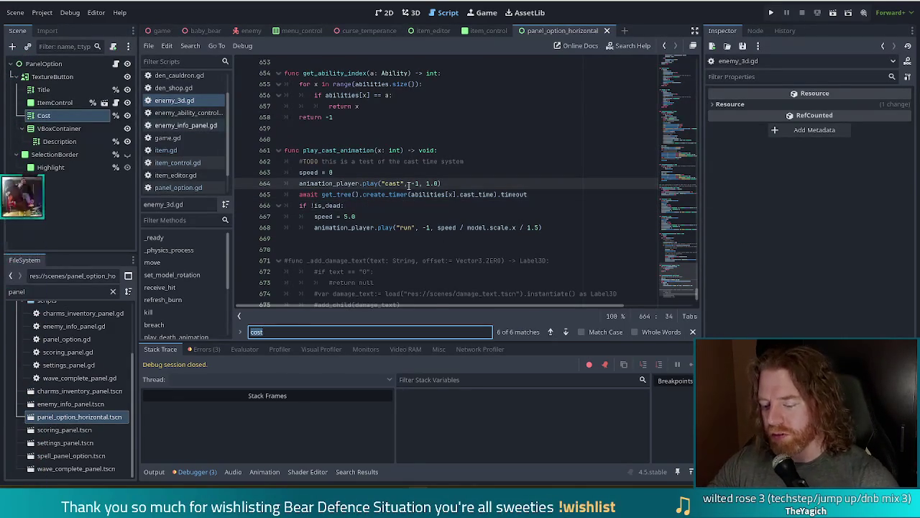
{"action": "type", "text": "use"}
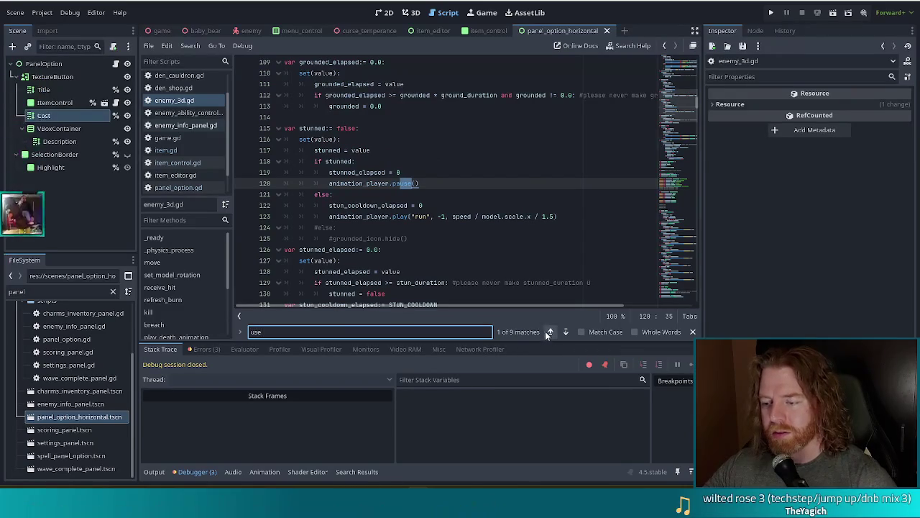
{"action": "key", "text": "Home"}
{"action": "type", "text": "."}
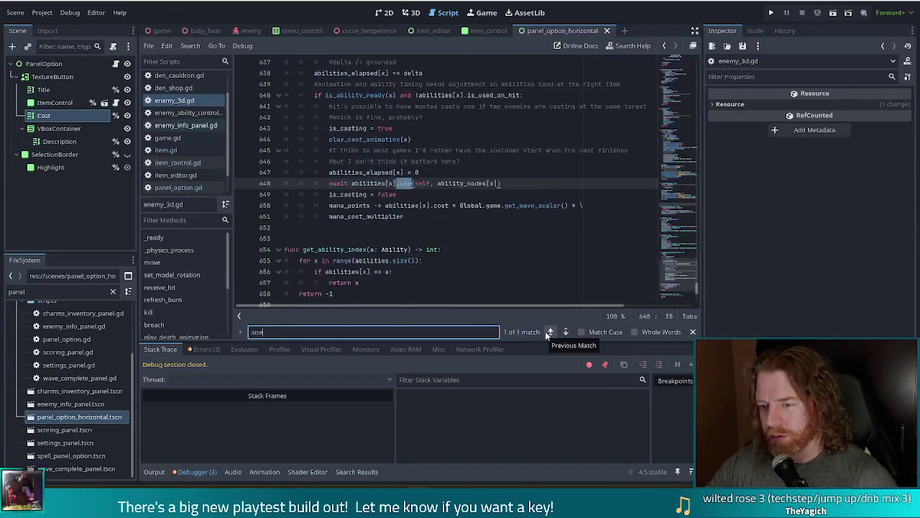
Step: Inspect the is_dead early return in _update_cooldown_elapsed, then relaunch the project
{"action": "left_click", "coordinate": [392, 183]}
{"action": "scroll", "coordinate": [425, 196], "scroll_direction": "down", "scroll_amount": 1}
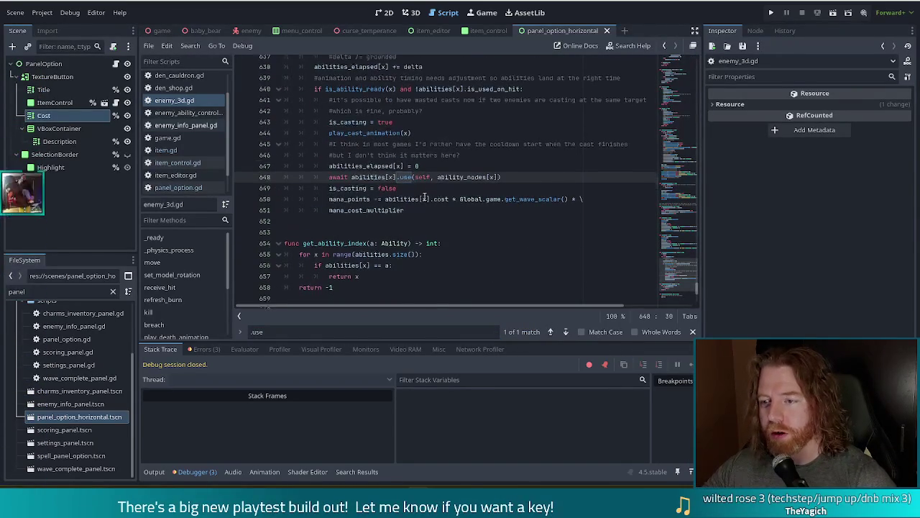
{"action": "scroll", "coordinate": [432, 194], "scroll_direction": "up", "scroll_amount": 2}
{"action": "scroll", "coordinate": [444, 193], "scroll_direction": "up", "scroll_amount": 2}
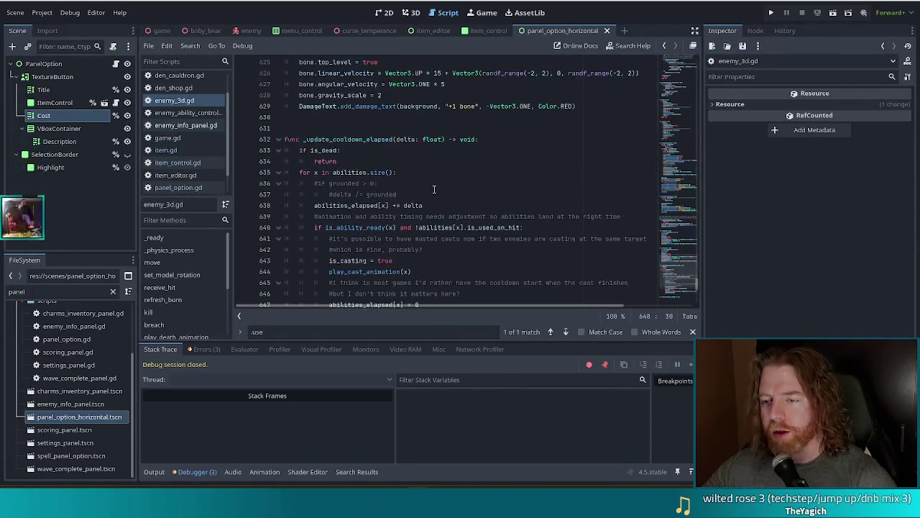
{"action": "left_click", "coordinate": [371, 139]}
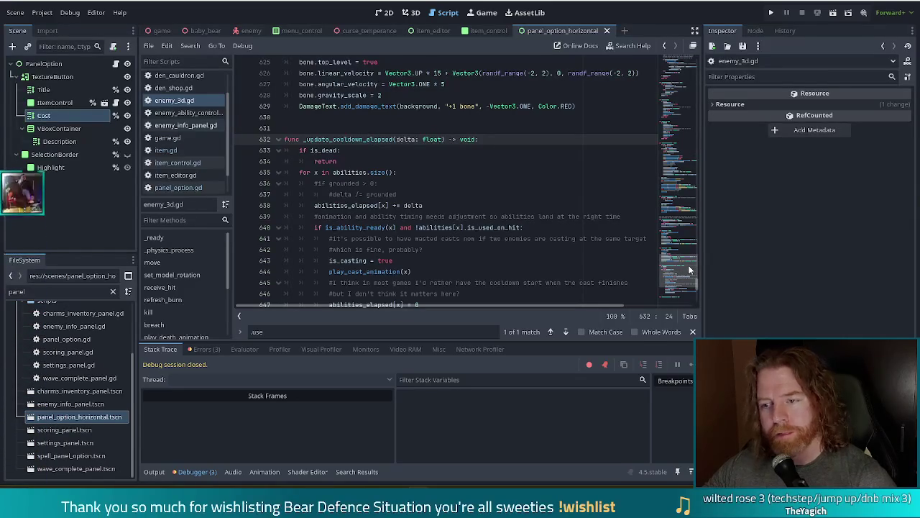
{"action": "scroll", "coordinate": [691, 270], "scroll_direction": "up", "scroll_amount": 2}
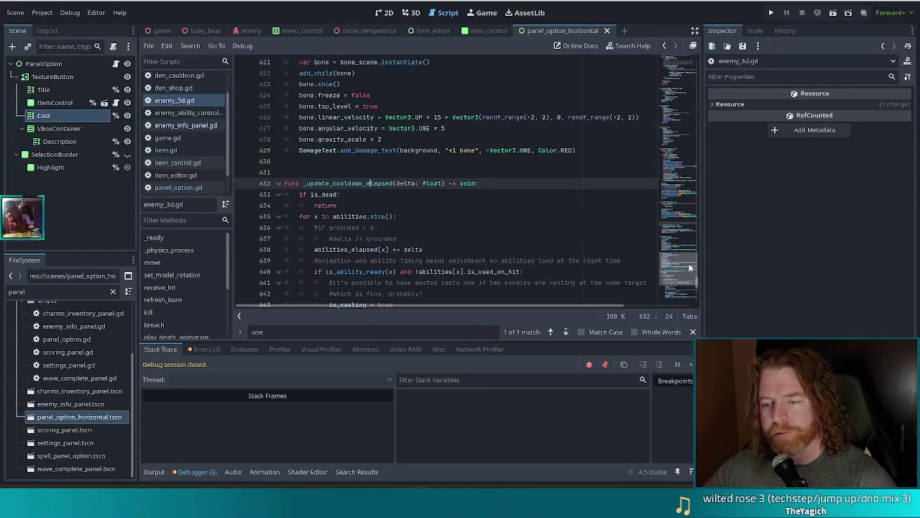
{"action": "scroll", "coordinate": [690, 270], "scroll_direction": "down", "scroll_amount": 4}
{"action": "left_click", "coordinate": [338, 91]}
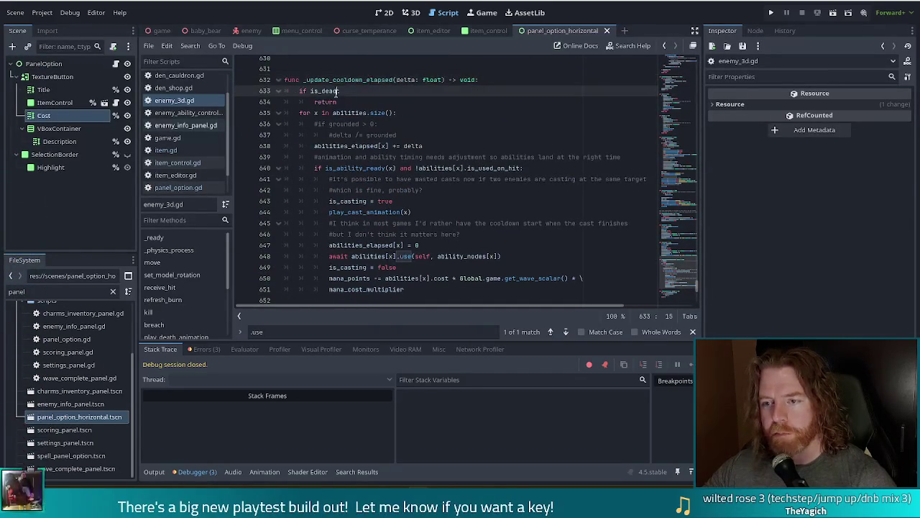
{"action": "type", "text": ":"}
{"action": "left_click", "coordinate": [354, 103]}
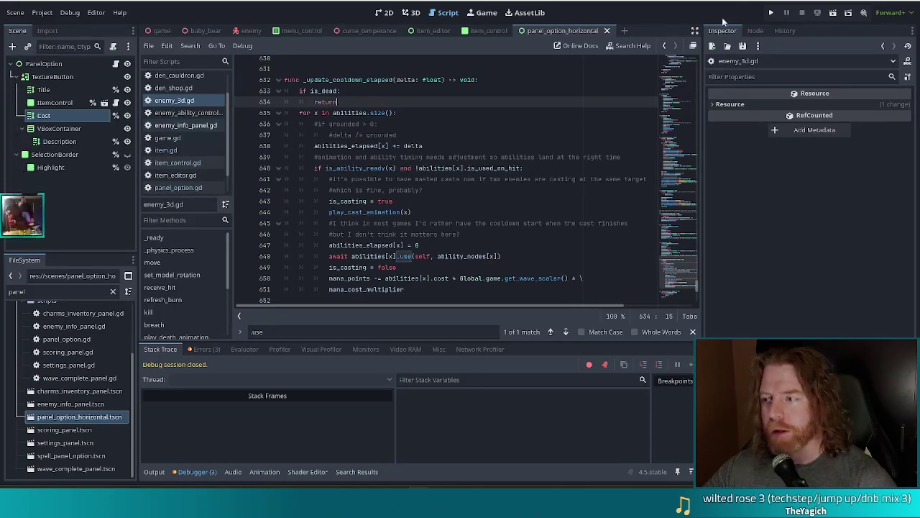
{"action": "left_click", "coordinate": [771, 14]}
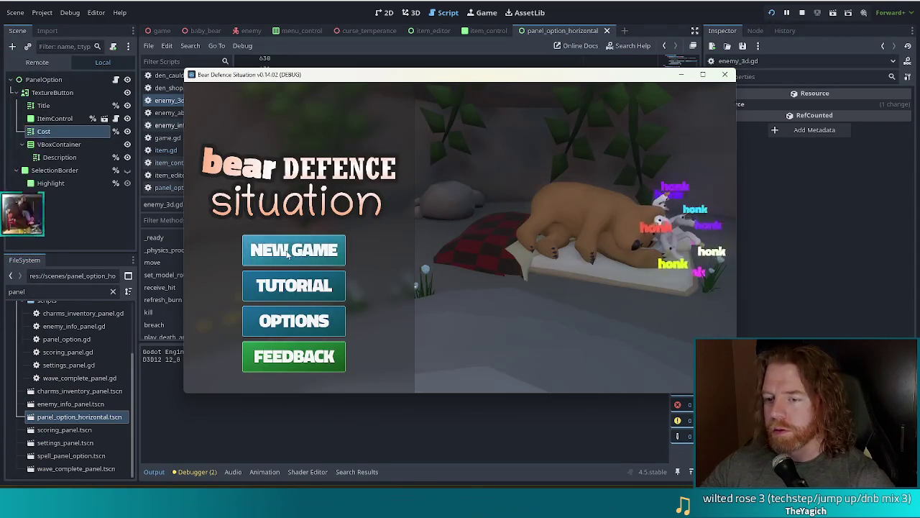
Step: Start a new game and clear wave one, hitting the null 'play' error at line 664 again
{"action": "left_click", "coordinate": [287, 253]}
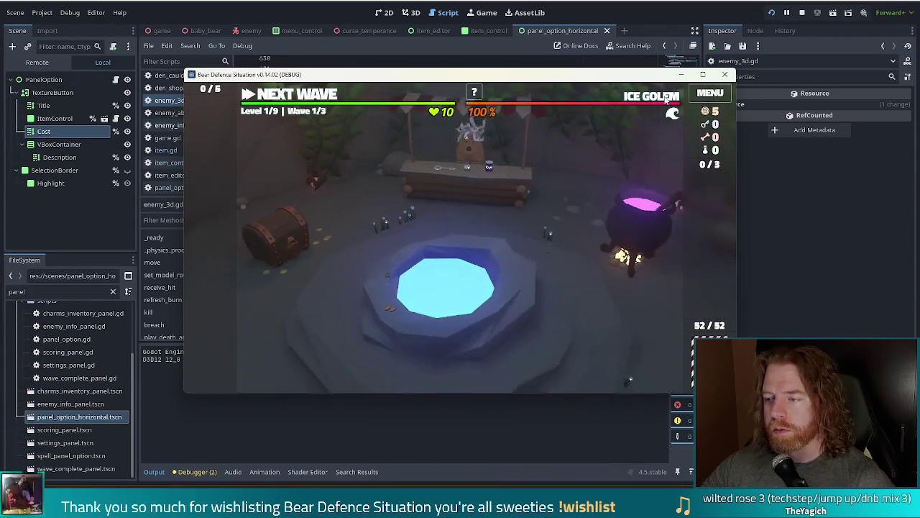
{"action": "left_click", "coordinate": [318, 95]}
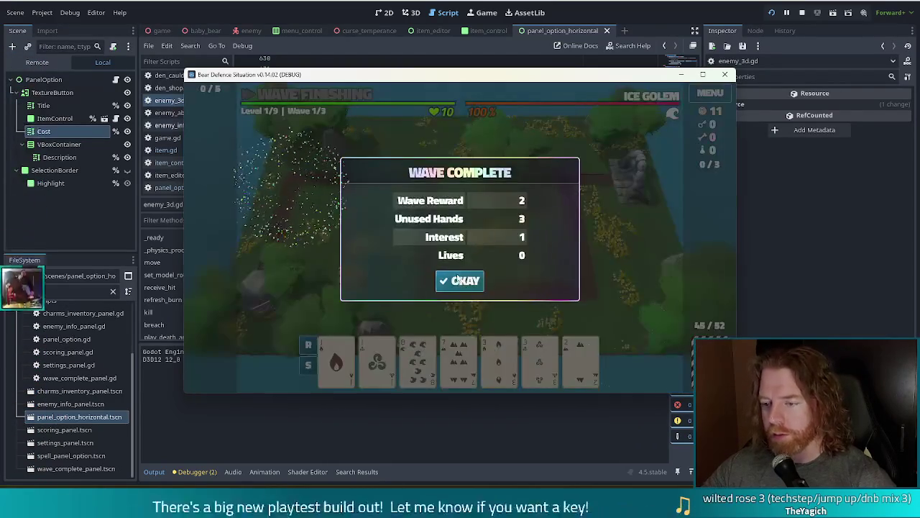
{"action": "left_click", "coordinate": [459, 279]}
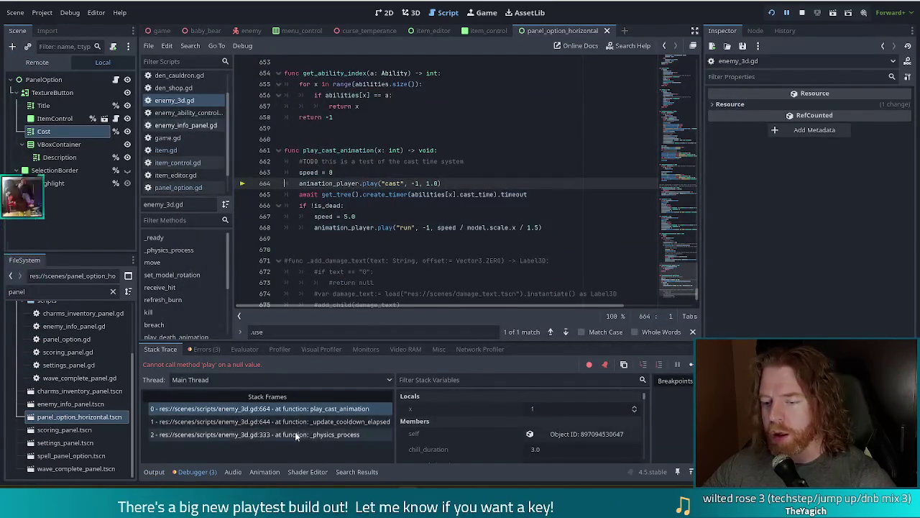
Step: Search the script for 'animation' and go to the animation_player variable
{"action": "left_click", "coordinate": [297, 434]}
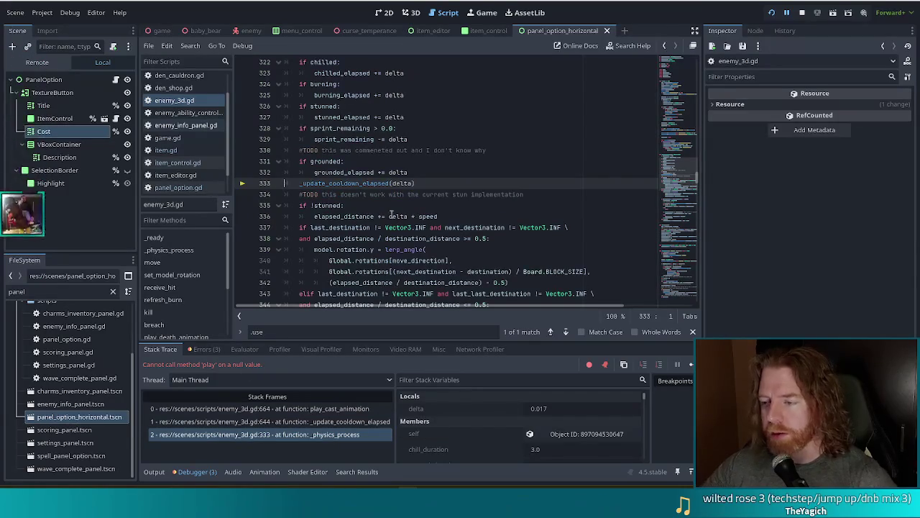
{"action": "scroll", "coordinate": [406, 223], "scroll_direction": "up", "scroll_amount": 2}
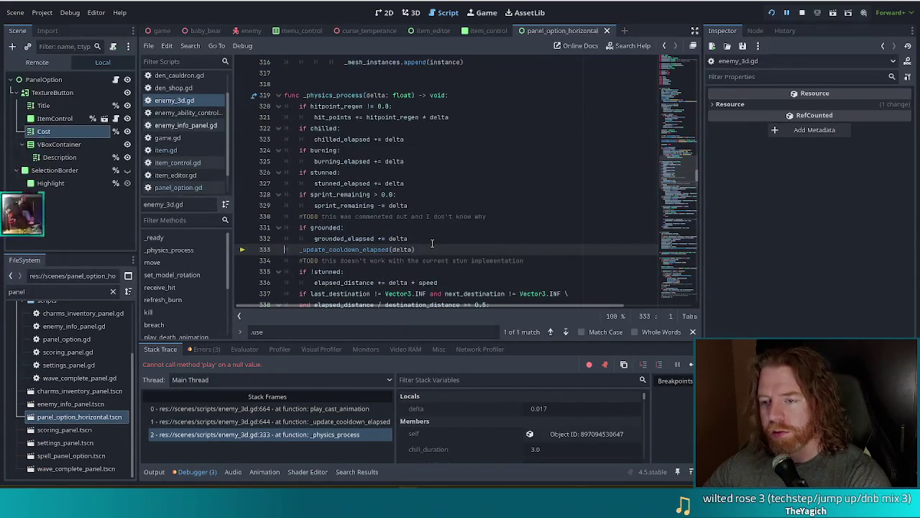
{"action": "mouse_move", "coordinate": [662, 184]}
{"action": "left_mouse_down"}
{"action": "mouse_move", "coordinate": [682, 139]}
{"action": "mouse_move", "coordinate": [694, 57]}
{"action": "left_mouse_up"}
{"action": "left_click", "coordinate": [406, 145]}
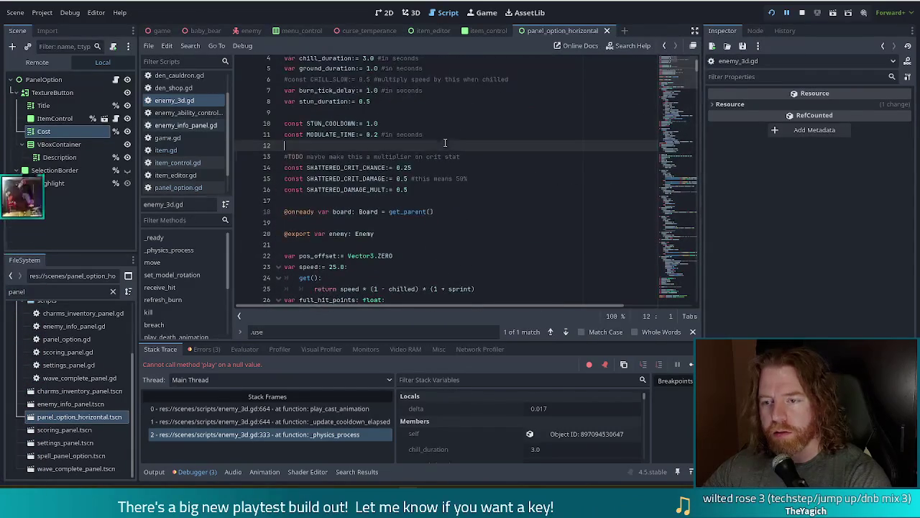
{"action": "key", "text": "ctrl+f"}
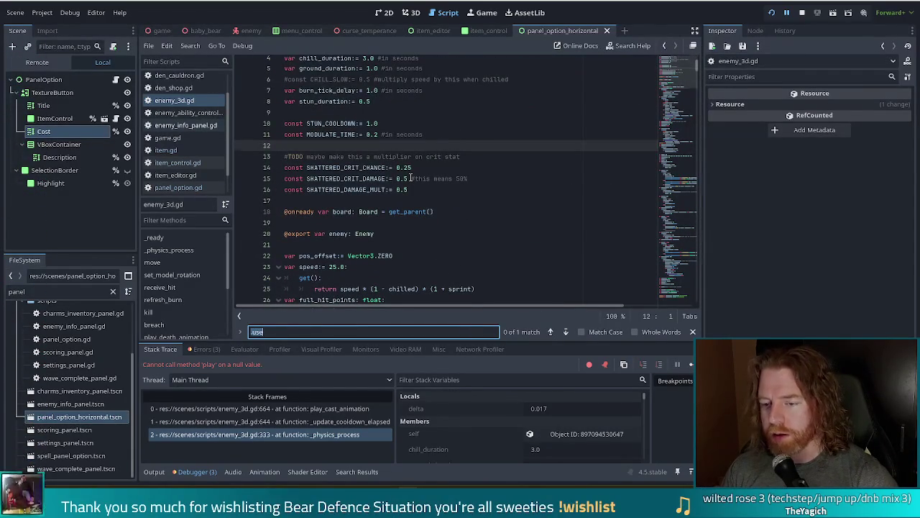
{"action": "type", "text": "animation"}
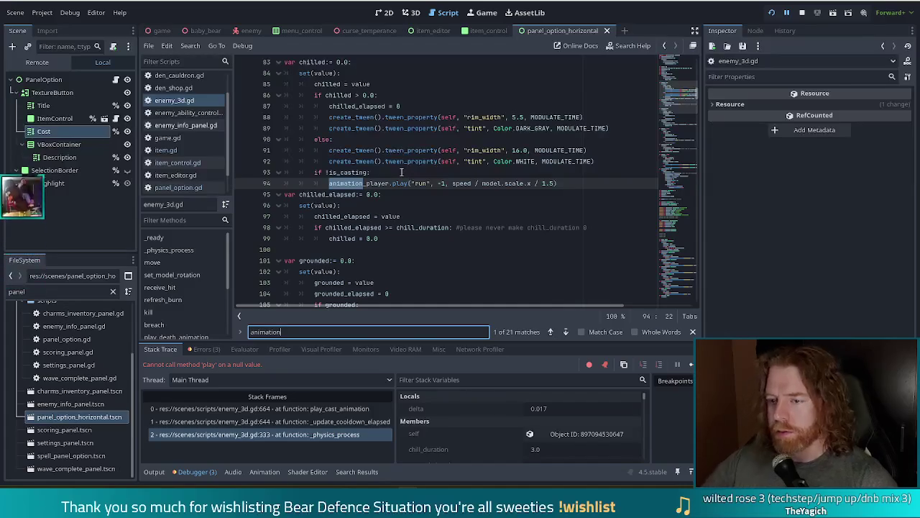
{"action": "left_click", "coordinate": [368, 184], "text": "ctrl"}
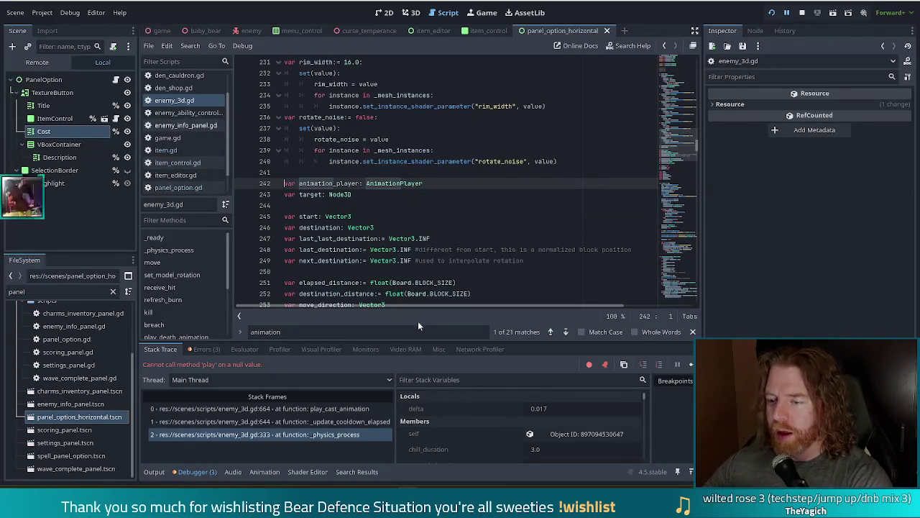
Step: Comment out the process_frame await on line 309 before the animation_player setup and rerun
{"action": "left_click", "coordinate": [327, 332]}
{"action": "type", "text": "_"}
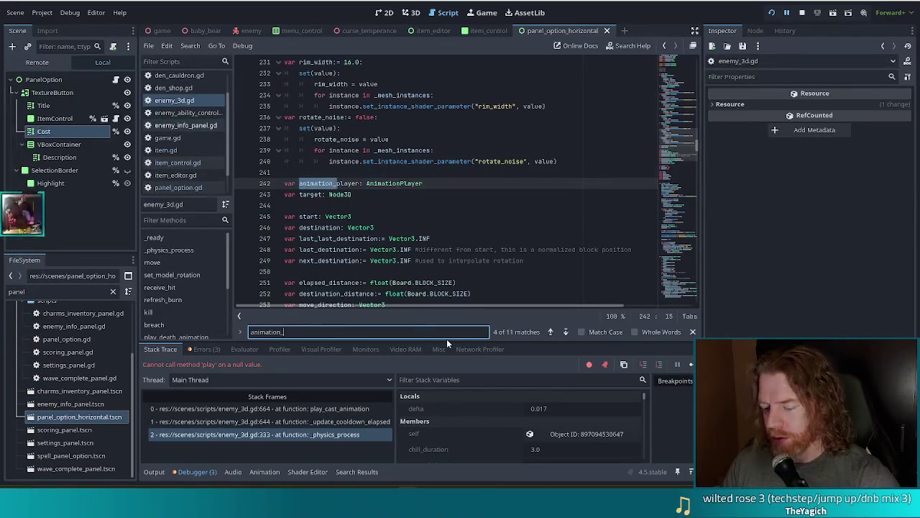
{"action": "type", "text": "player"}
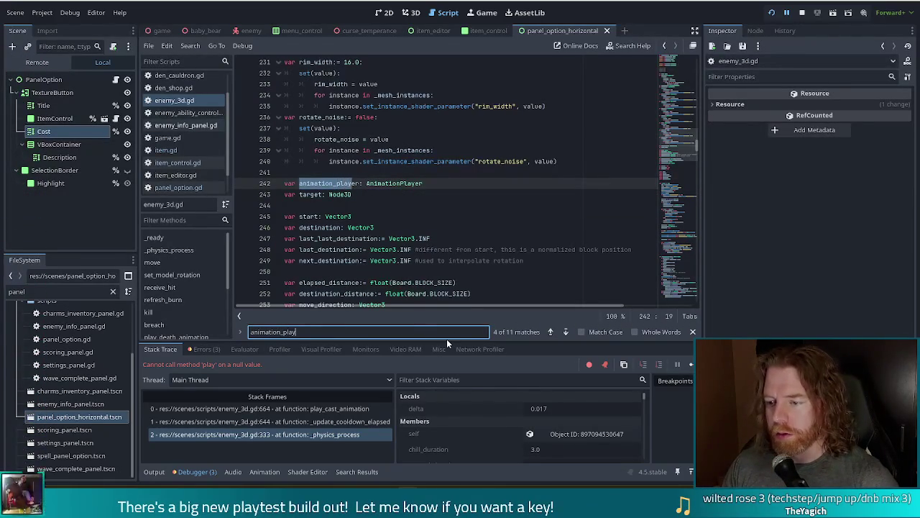
{"action": "left_click", "coordinate": [566, 332]}
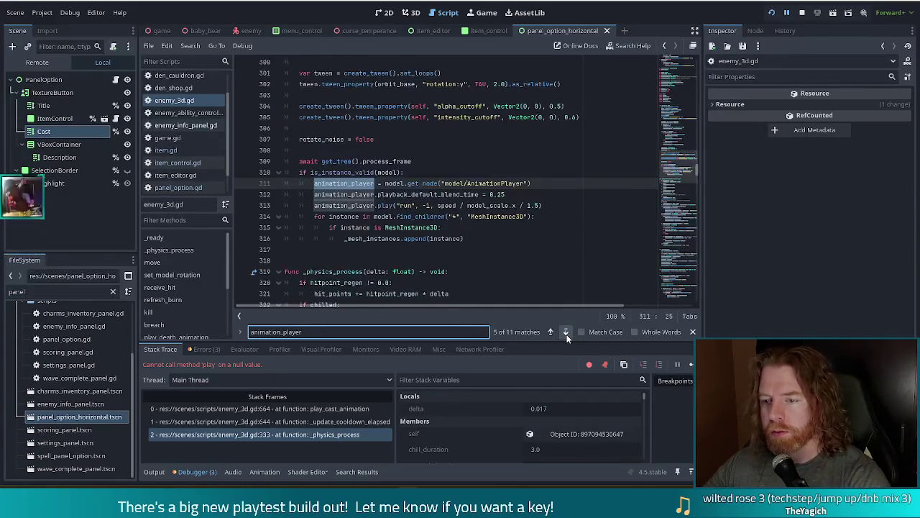
{"action": "left_click", "coordinate": [382, 151]}
{"action": "left_click", "coordinate": [383, 173]}
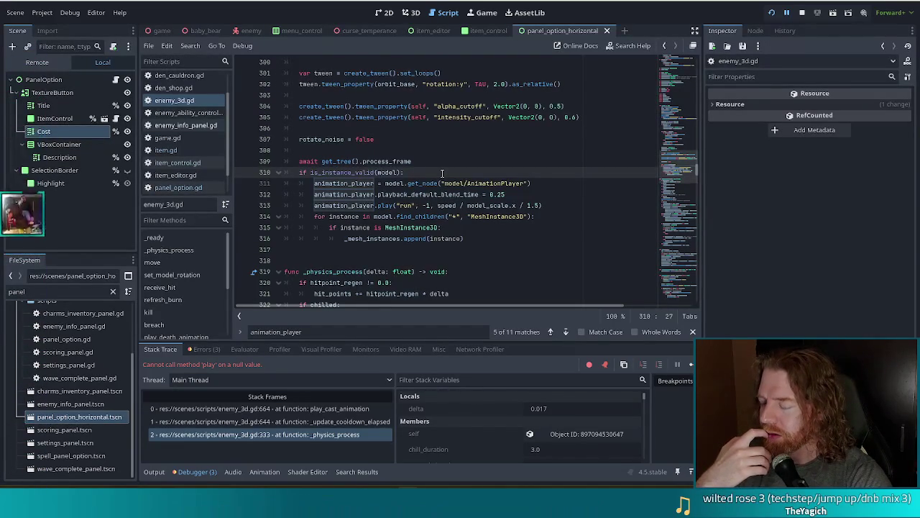
{"action": "left_click", "coordinate": [298, 162]}
{"action": "type", "text": "#"}
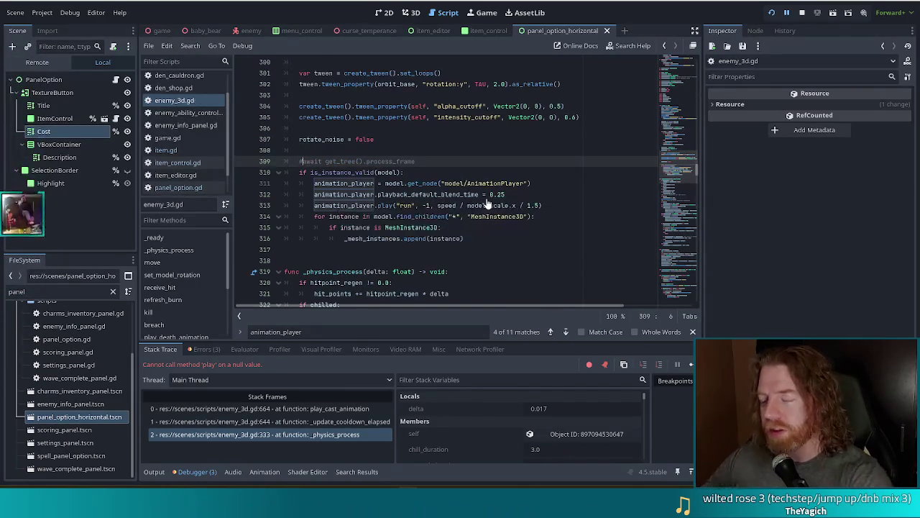
{"action": "left_click", "coordinate": [771, 12]}
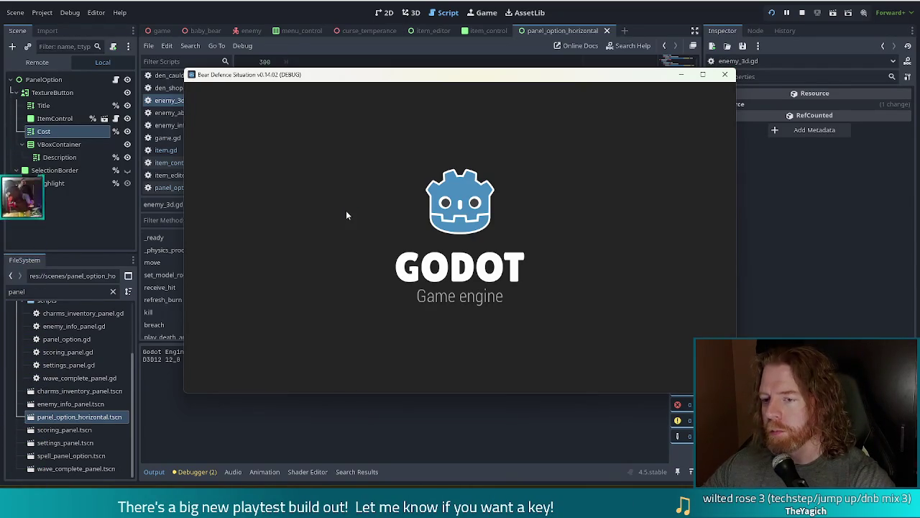
Step: Start a new game, begin and pause wave 1, and play the Jack of Fire card
{"action": "left_click", "coordinate": [303, 45]}
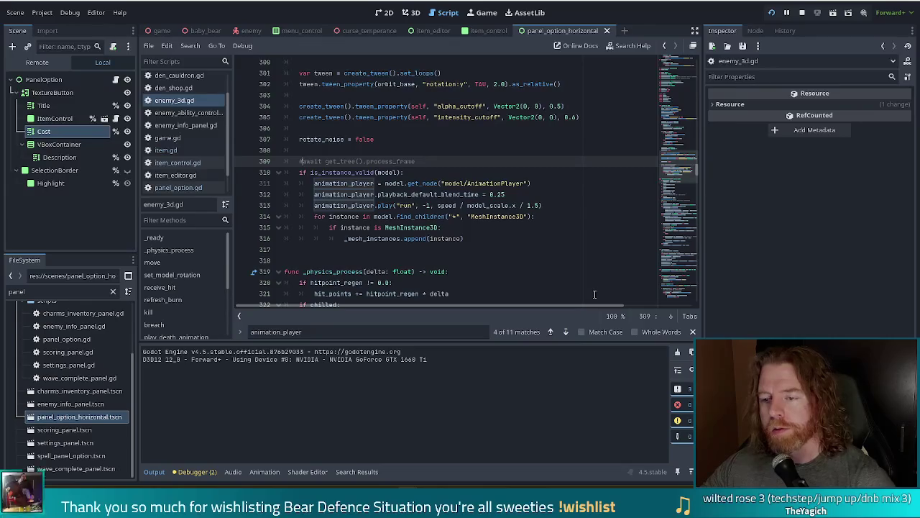
{"action": "key", "text": "alt+Tab"}
{"action": "left_click", "coordinate": [316, 250]}
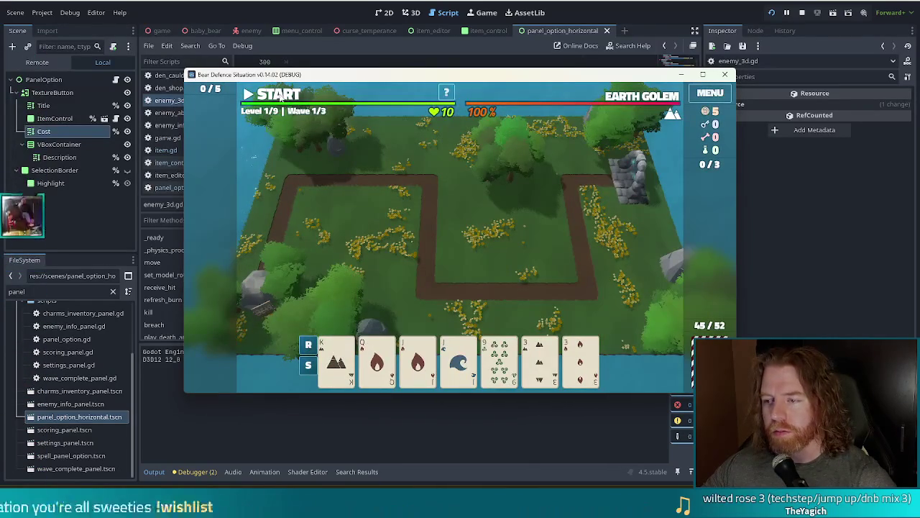
{"action": "left_click", "coordinate": [282, 100]}
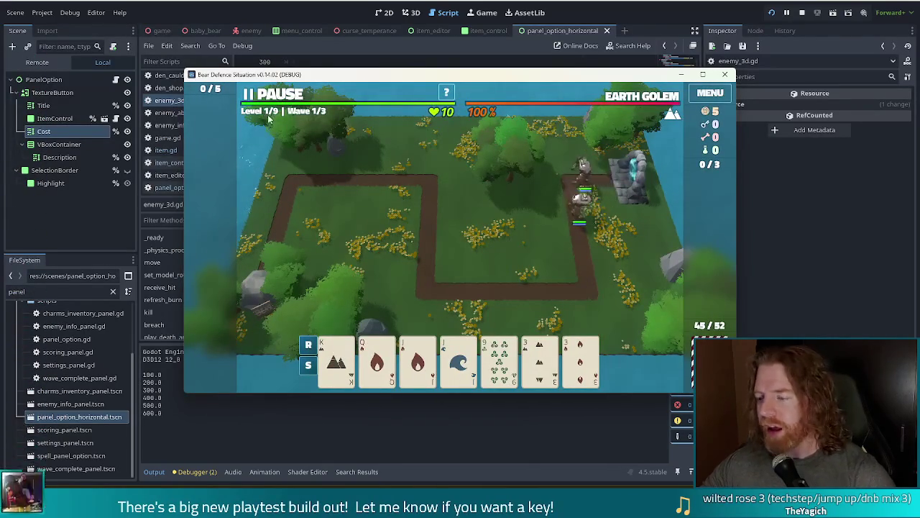
{"action": "left_click", "coordinate": [305, 94]}
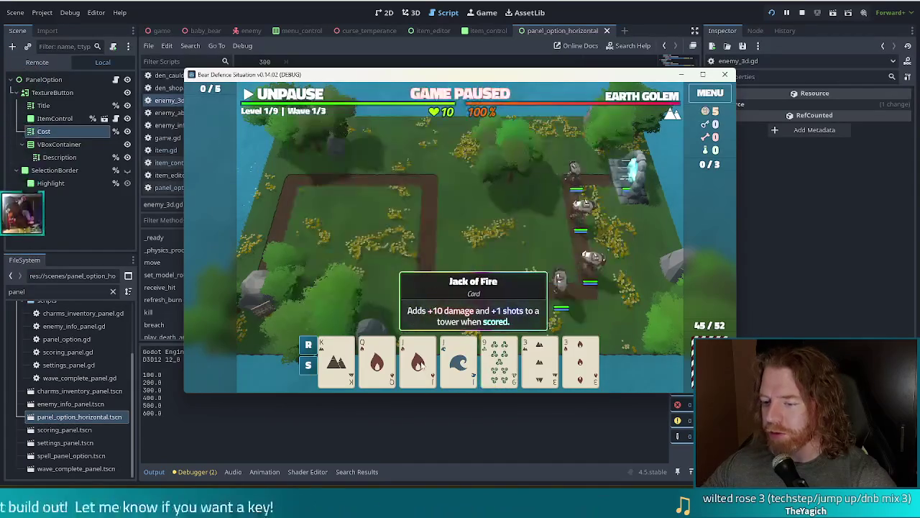
{"action": "left_click", "coordinate": [418, 361]}
{"action": "left_click", "coordinate": [436, 308]}
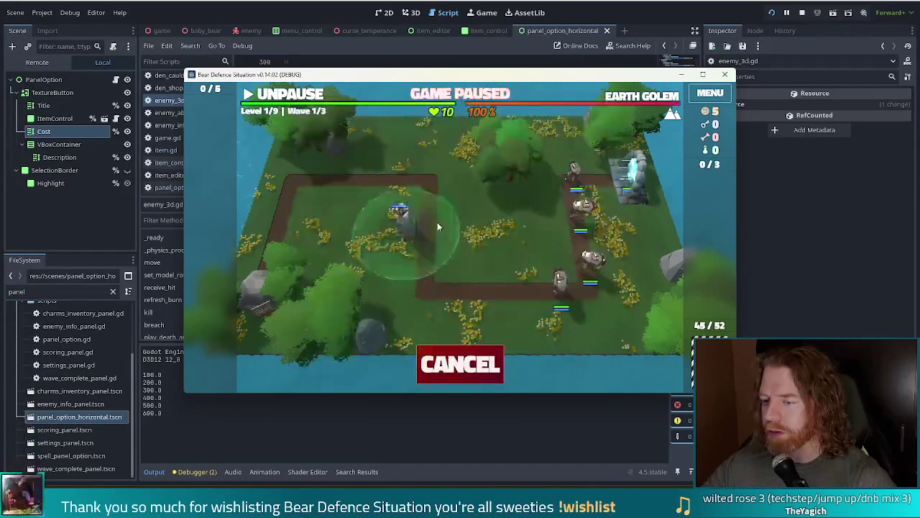
Step: Place a Ballista mid-map, then play a Kings-and-8s two pair for a second Ballista
{"action": "left_click", "coordinate": [480, 252]}
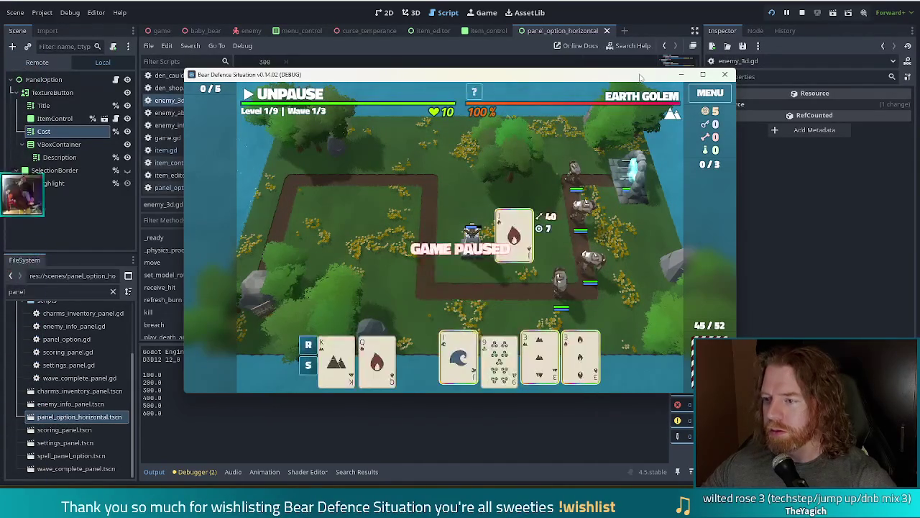
{"action": "mouse_move", "coordinate": [646, 99]}
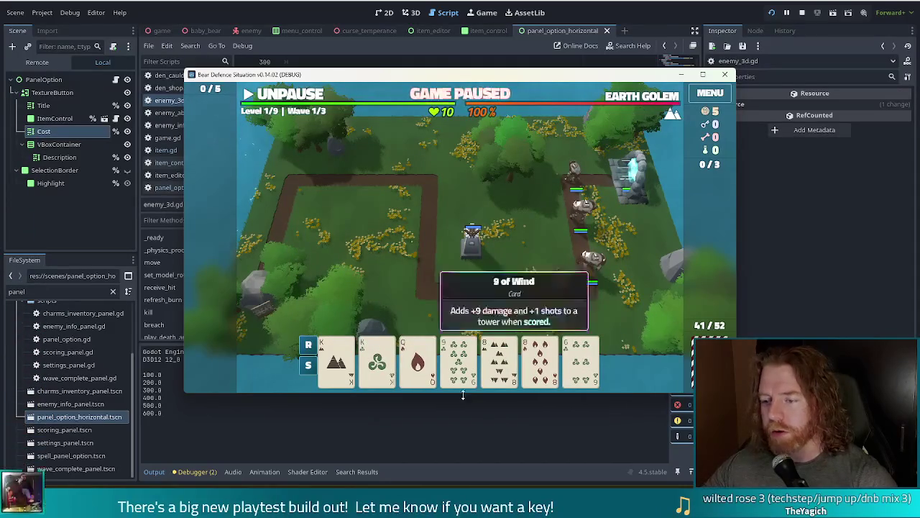
{"action": "left_click", "coordinate": [458, 359]}
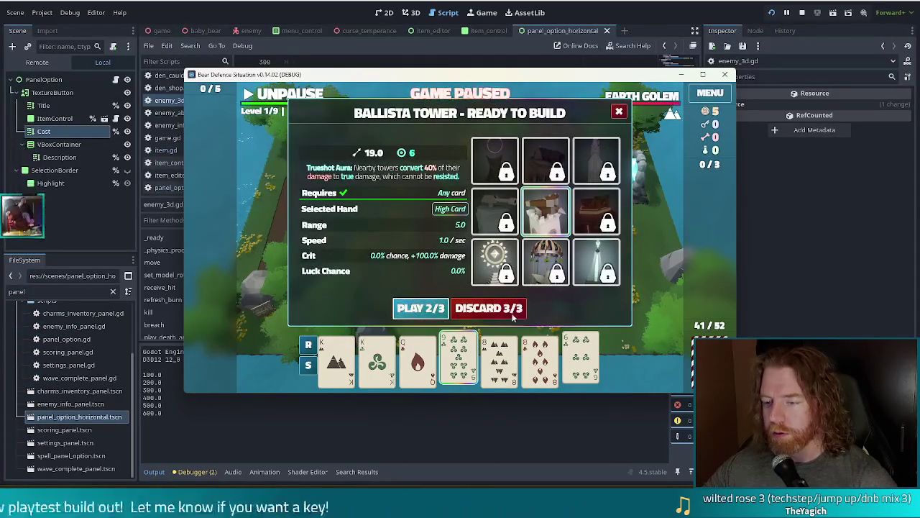
{"action": "left_click", "coordinate": [512, 308]}
{"action": "left_click", "coordinate": [498, 359]}
{"action": "left_click", "coordinate": [458, 360]}
{"action": "left_click", "coordinate": [377, 359]}
{"action": "left_click", "coordinate": [338, 363]}
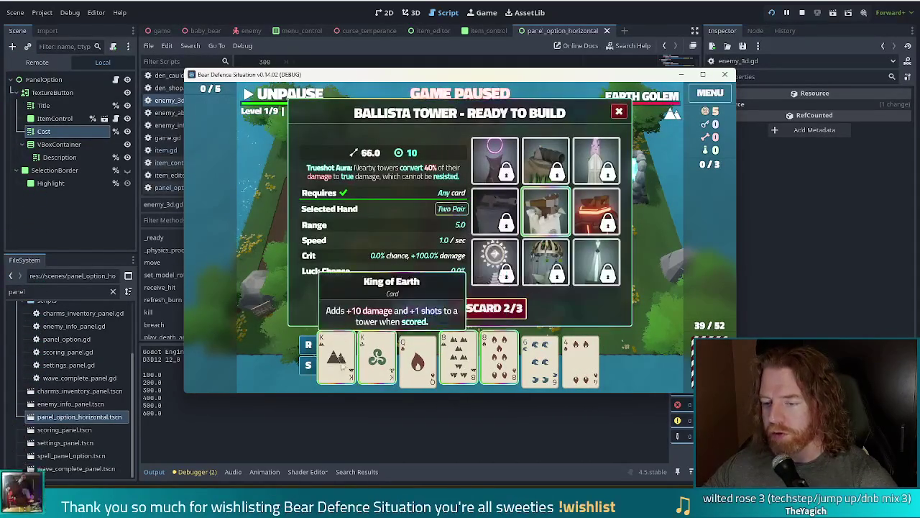
{"action": "left_click", "coordinate": [421, 308]}
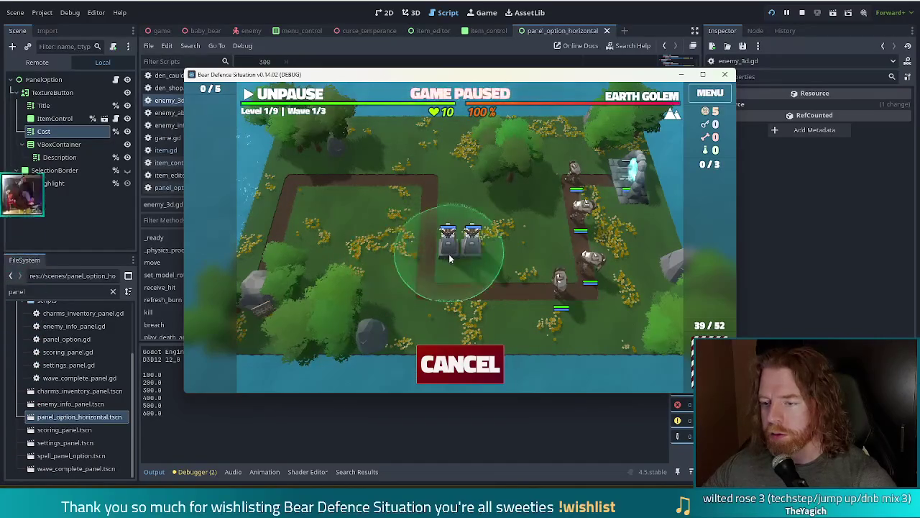
{"action": "left_click", "coordinate": [449, 258]}
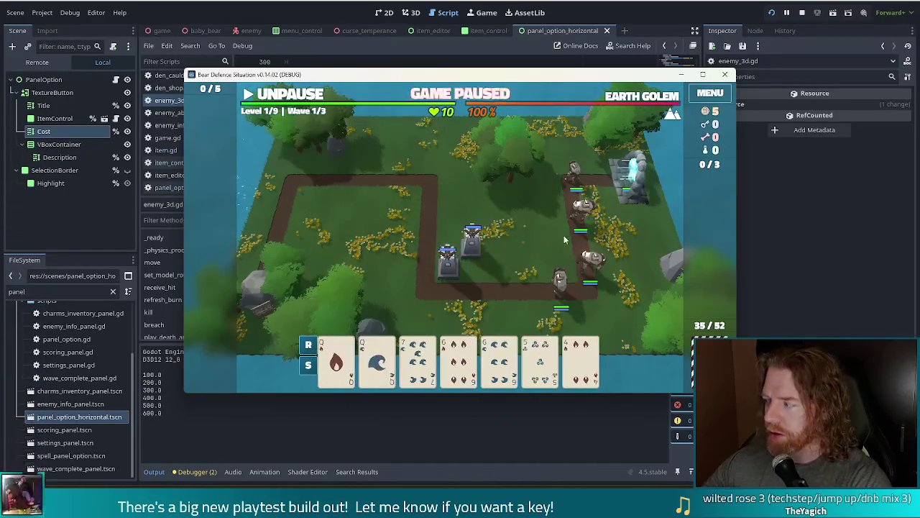
Step: Run 'set_ability sprint' in the in-game console and unpause the wave
{"action": "key", "text": "grave"}
{"action": "type", "text": "set_ability sprint"}
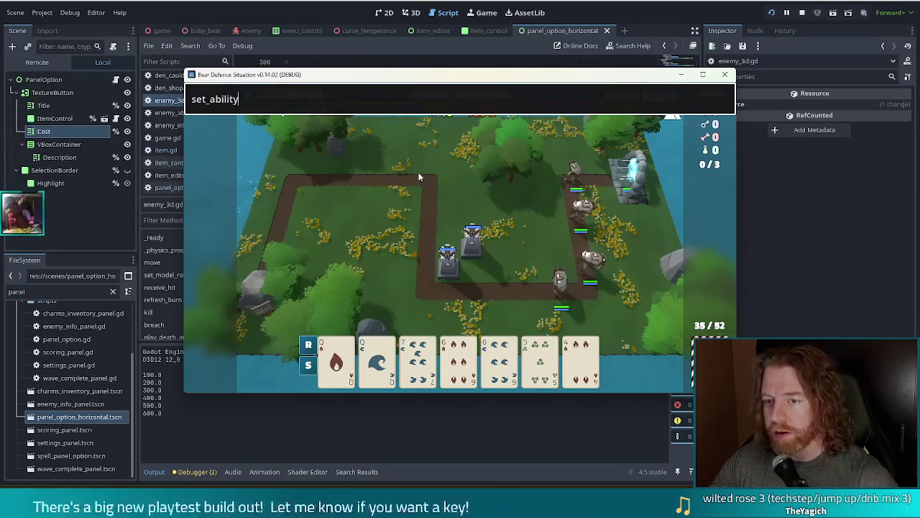
{"action": "key", "text": "Return"}
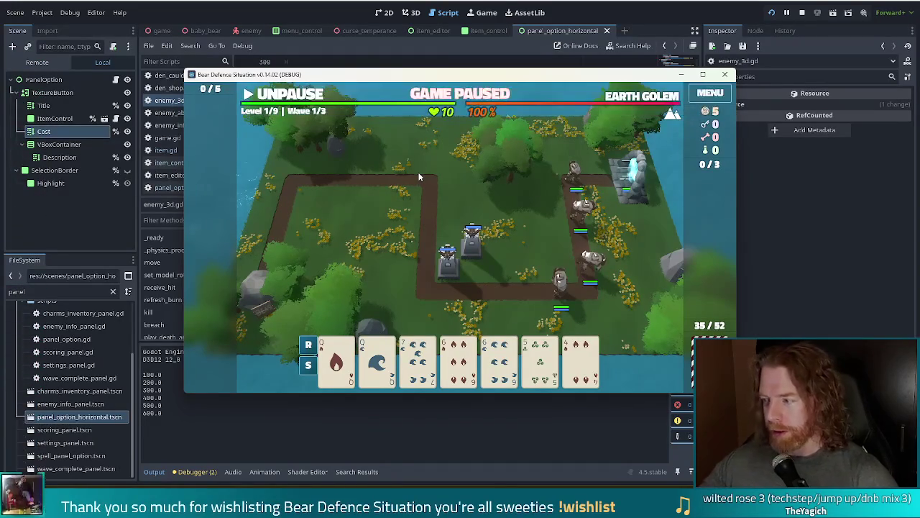
{"action": "mouse_move", "coordinate": [657, 107]}
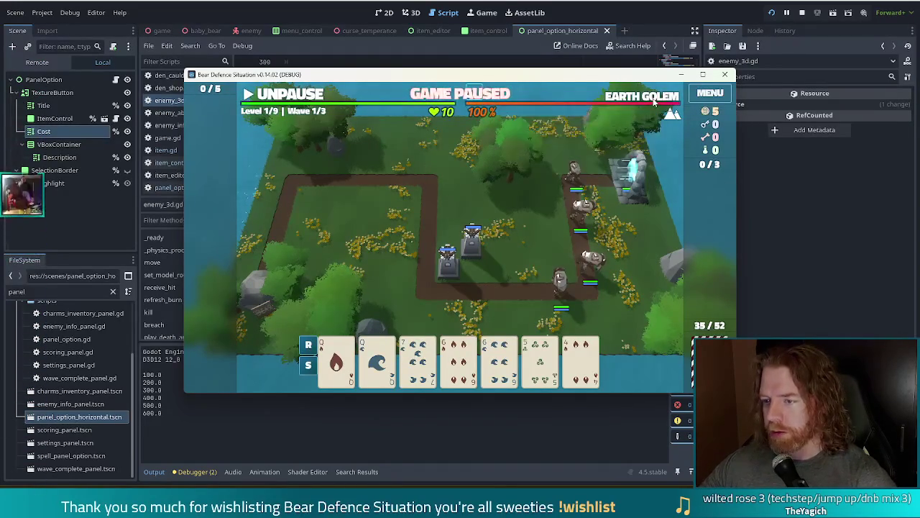
{"action": "left_click", "coordinate": [286, 94]}
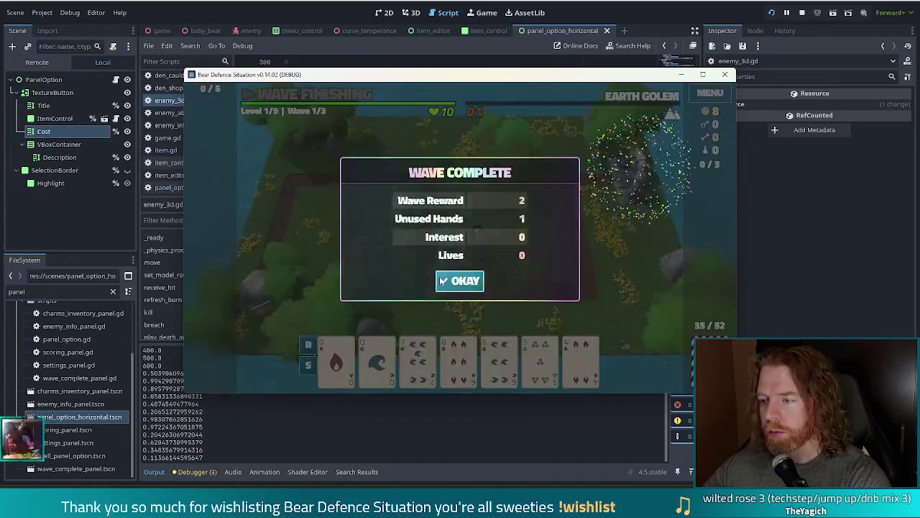
Step: Close Wave Complete, start and pause wave 2, then return to the script editor
{"action": "left_click", "coordinate": [442, 281]}
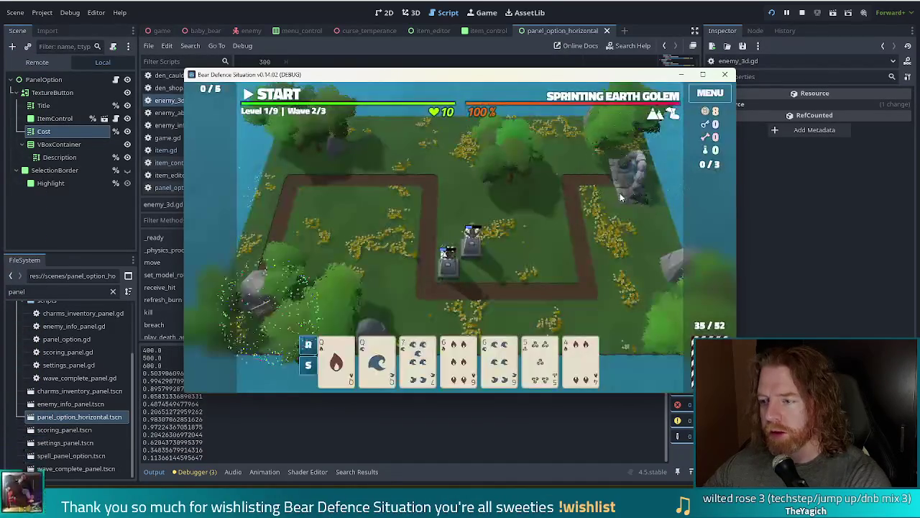
{"action": "left_click", "coordinate": [269, 97]}
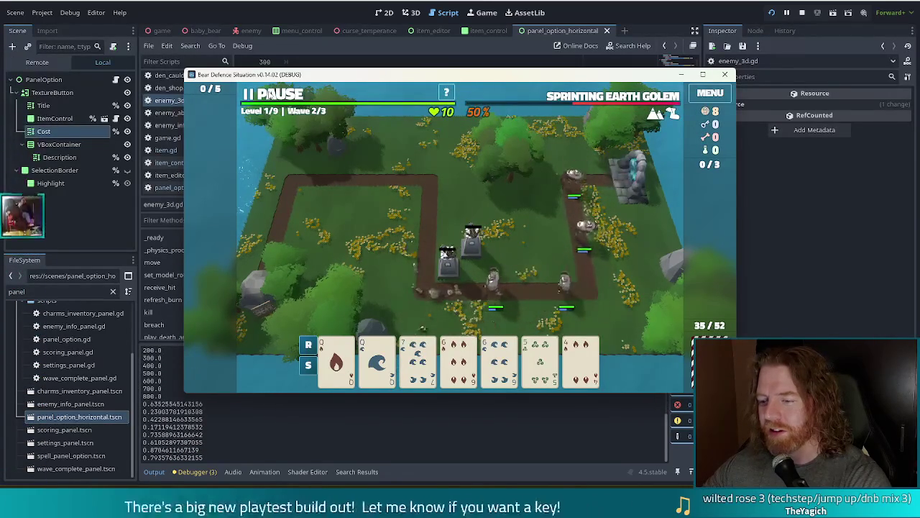
{"action": "left_click", "coordinate": [266, 97]}
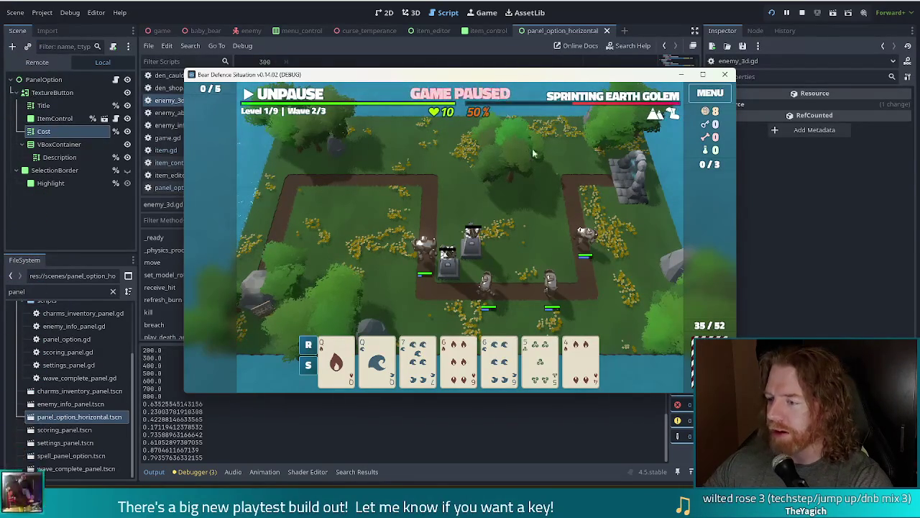
{"action": "left_click", "coordinate": [227, 12]}
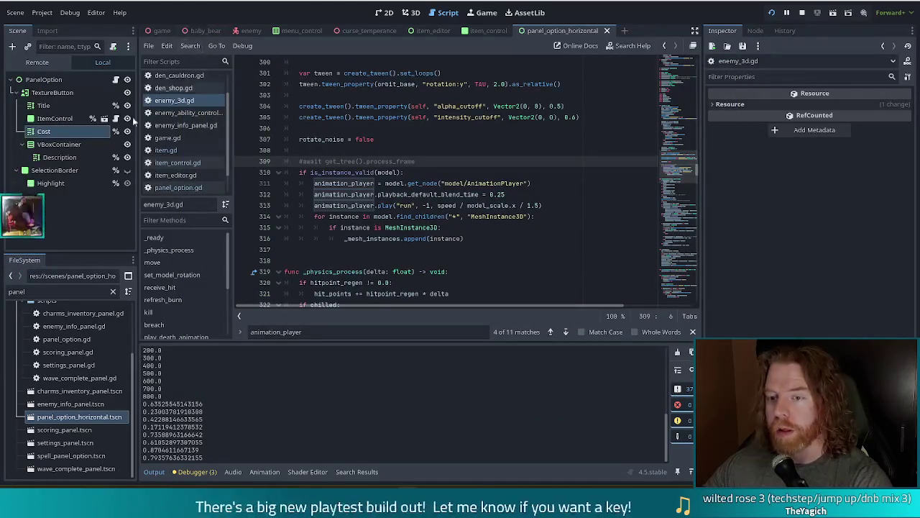
Step: Filter the FileSystem dock by 'spawner' and open spawner_block.gd
{"action": "scroll", "coordinate": [223, 124], "scroll_direction": "down", "scroll_amount": 2}
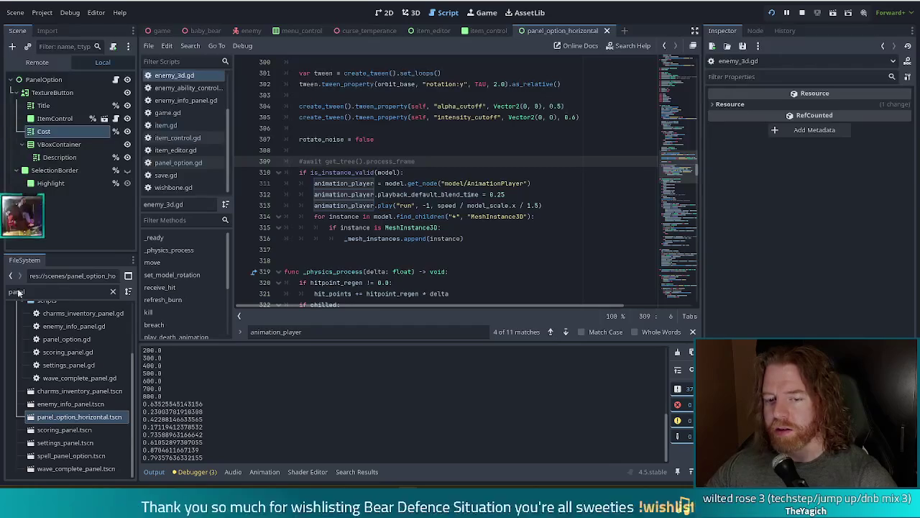
{"action": "left_click_drag", "start_coordinate": [27, 291], "coordinate": [4, 288]}
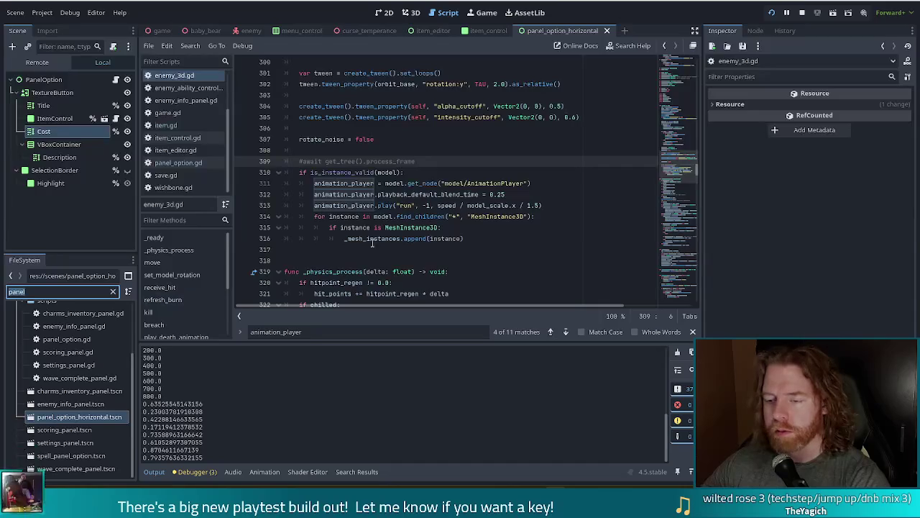
{"action": "left_click", "coordinate": [562, 217]}
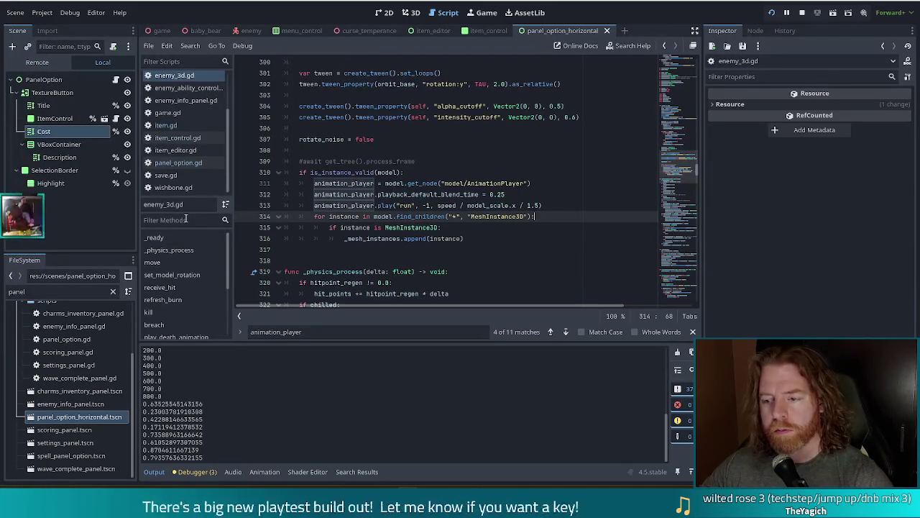
{"action": "double_click", "coordinate": [38, 285]}
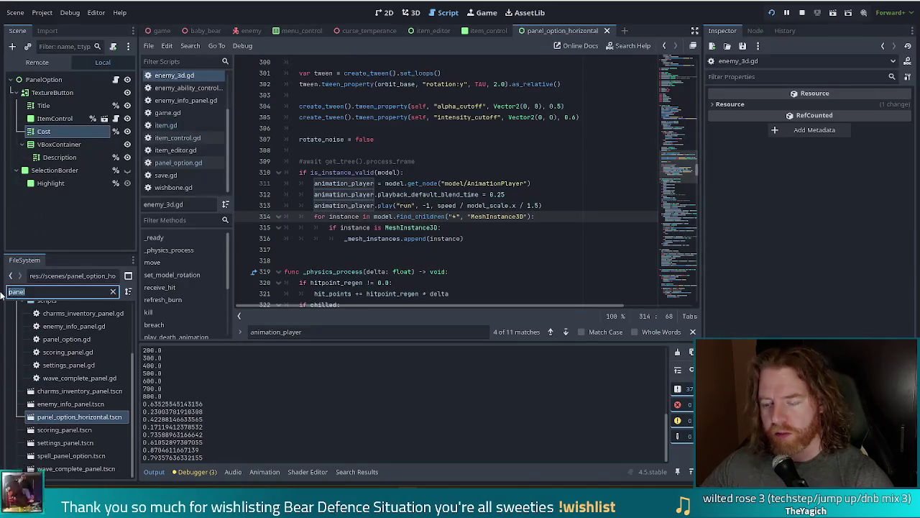
{"action": "type", "text": "spawner"}
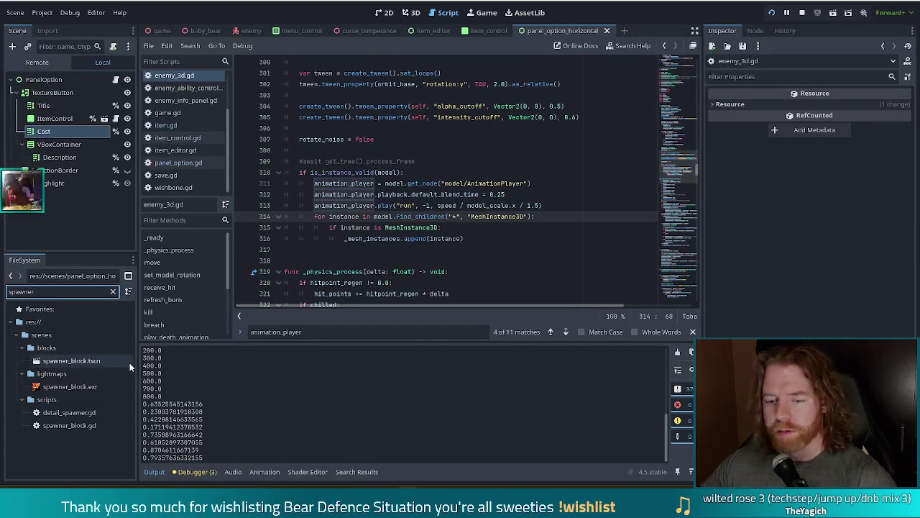
{"action": "left_click", "coordinate": [72, 426]}
Step: Open spawner_block.gd and look over its wave_health and wave quantity lines
{"action": "double_click", "coordinate": [72, 426]}
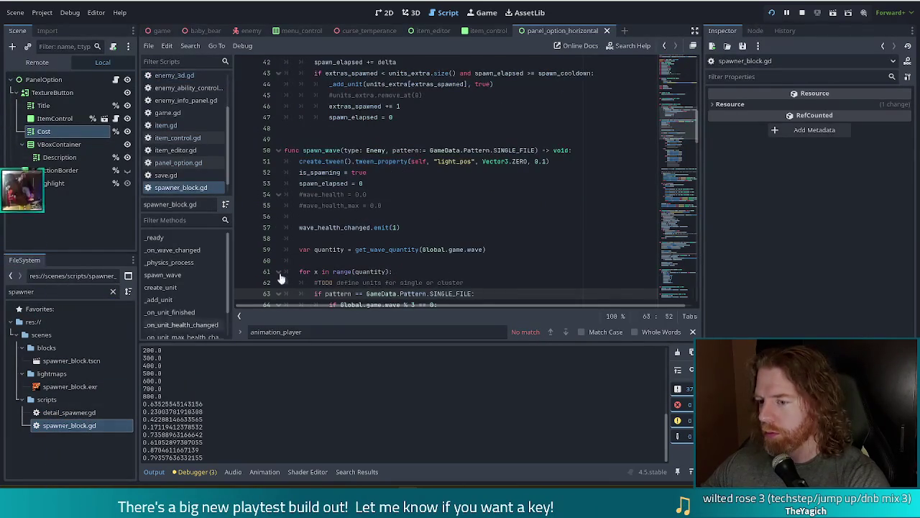
{"action": "left_click", "coordinate": [425, 229]}
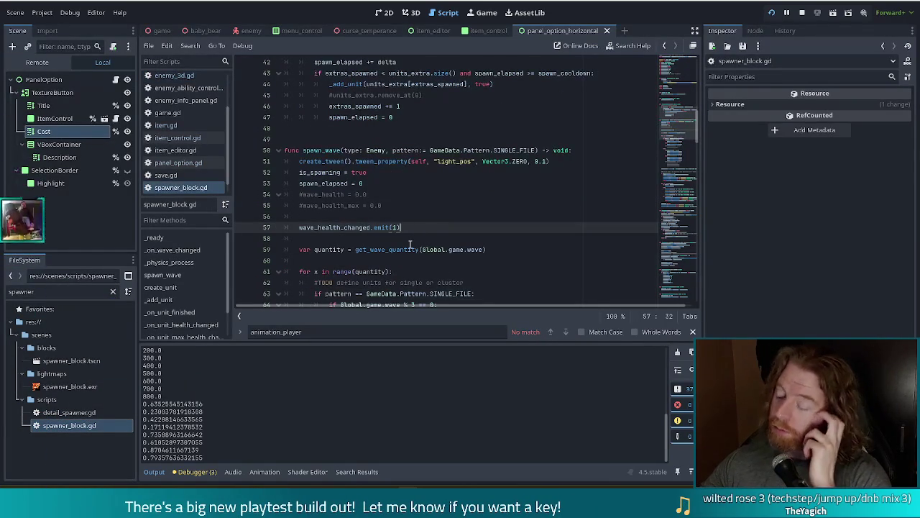
{"action": "left_click", "coordinate": [475, 205]}
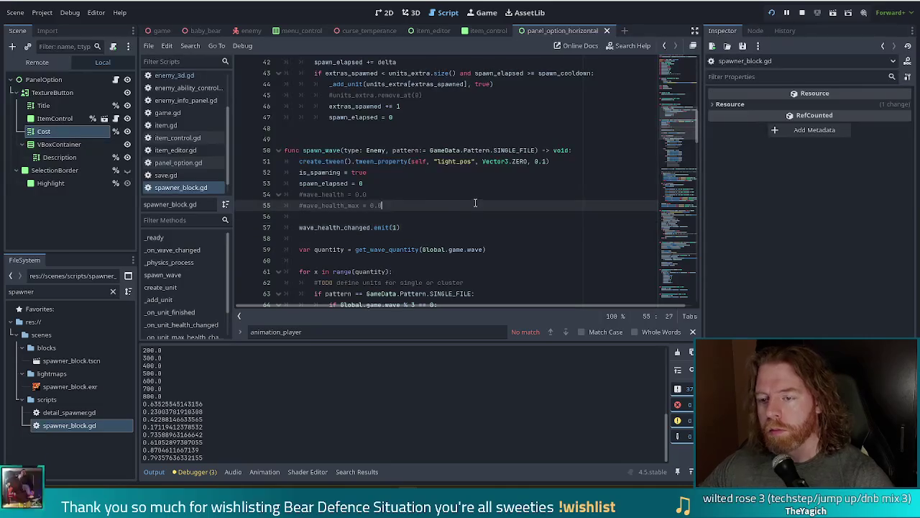
{"action": "scroll", "coordinate": [396, 175], "scroll_direction": "down", "scroll_amount": 1}
{"action": "left_click", "coordinate": [433, 217]}
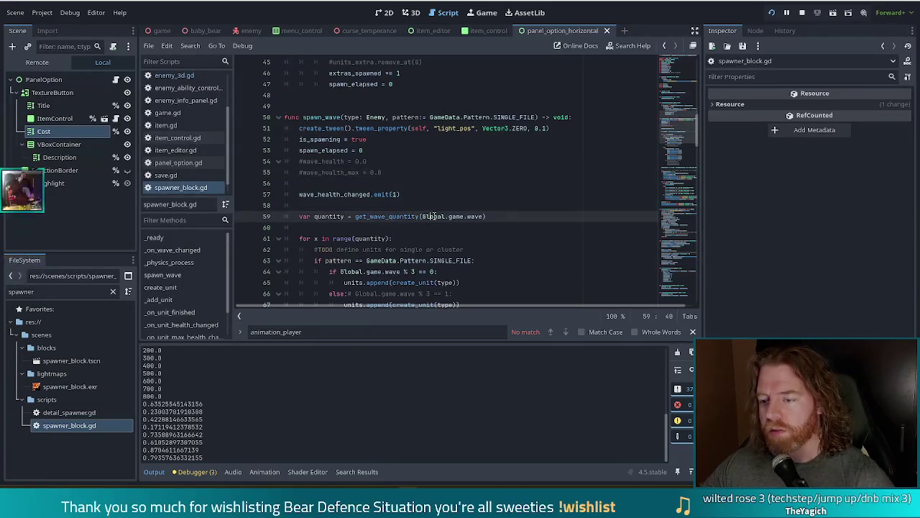
Step: Search for 'wave_heal' and delete the print(wave_health) debug line in create_unit
{"action": "key", "text": "ctrl+f"}
{"action": "type", "text": "wave_heal"}
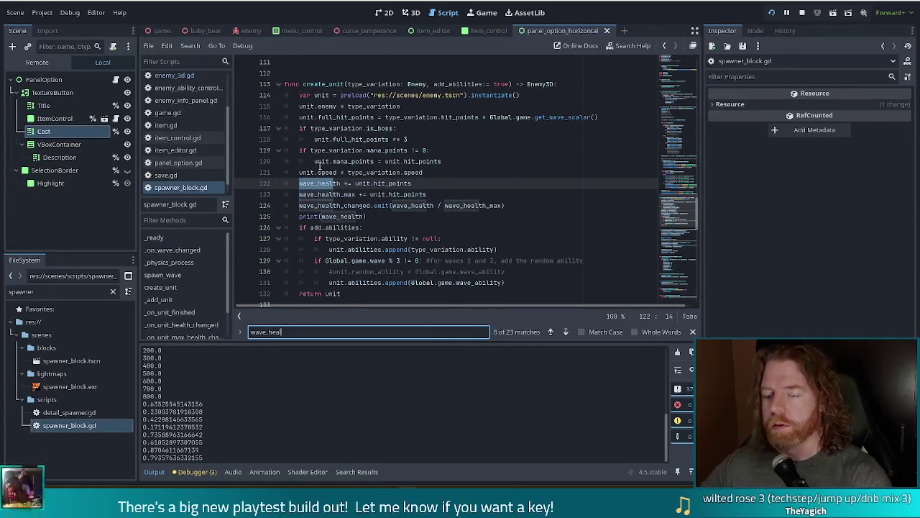
{"action": "left_click", "coordinate": [464, 184]}
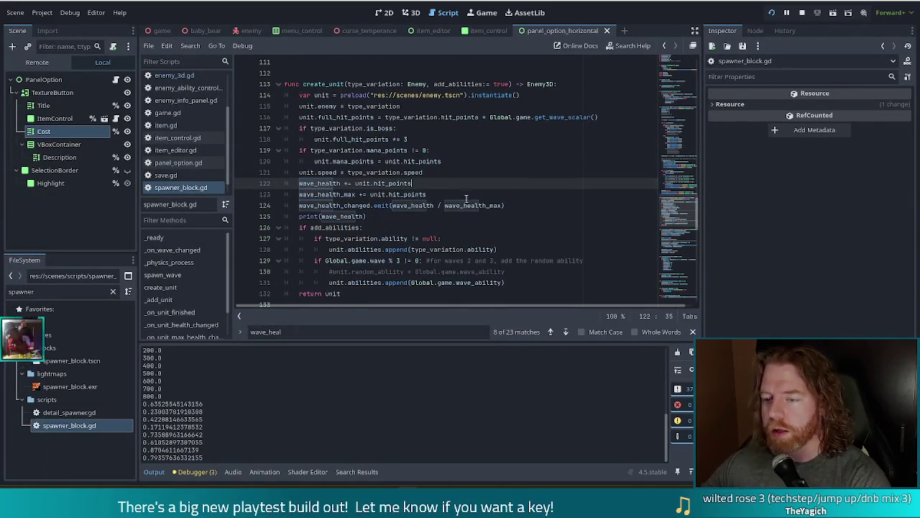
{"action": "left_click", "coordinate": [366, 217]}
{"action": "left_click", "coordinate": [534, 205], "text": "shift"}
{"action": "key", "text": "BackSpace"}
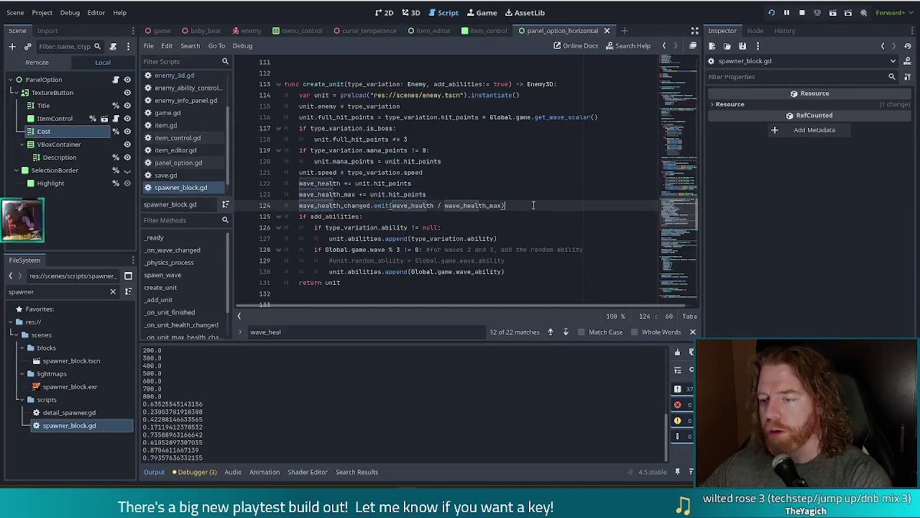
{"action": "key", "text": "ctrl+z"}
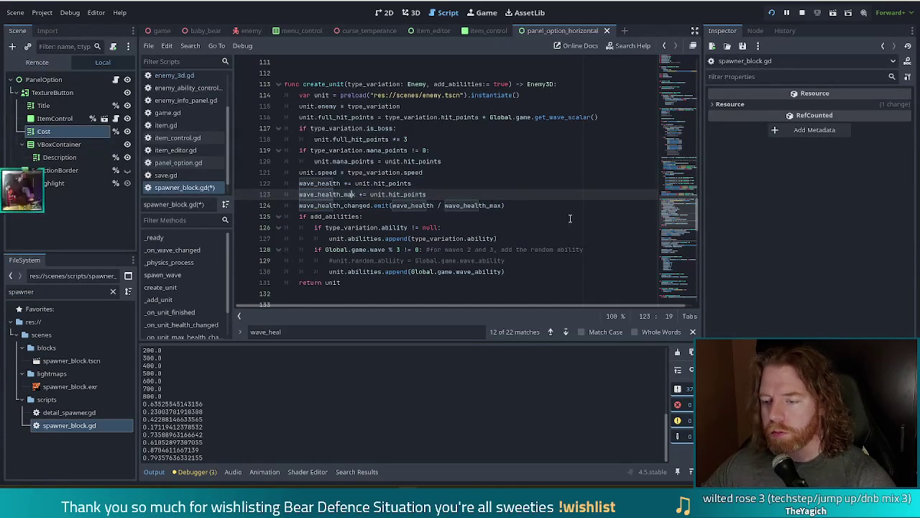
{"action": "left_click", "coordinate": [350, 183]}
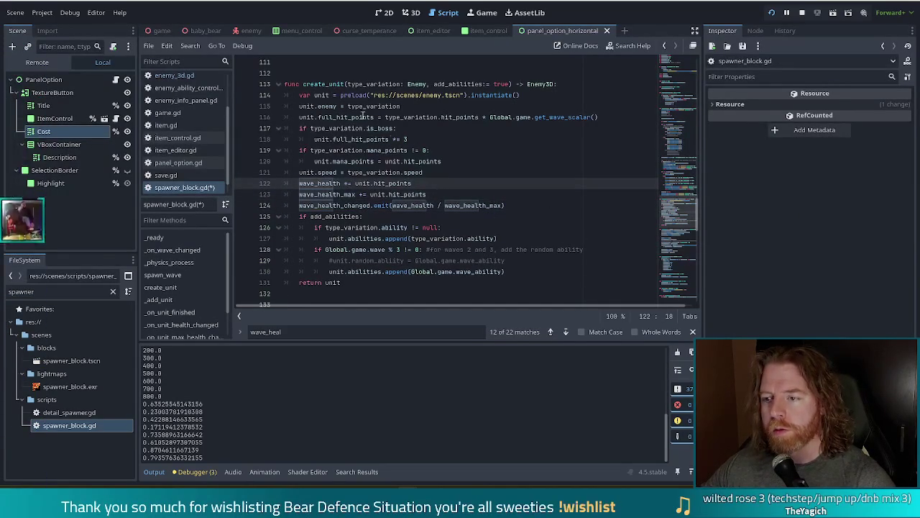
Step: Scroll down to review the breached signal connection on line 138
{"action": "mouse_move", "coordinate": [445, 94]}
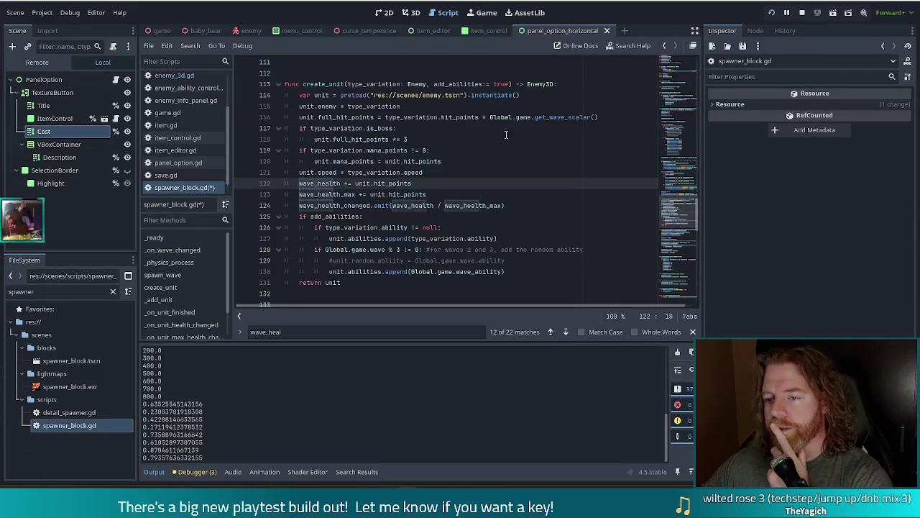
{"action": "scroll", "coordinate": [388, 173], "scroll_direction": "down", "scroll_amount": 2}
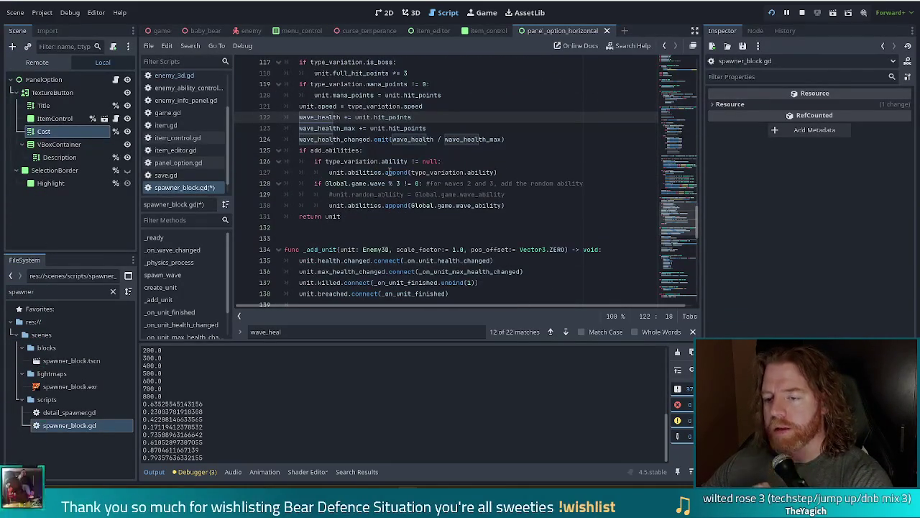
{"action": "scroll", "coordinate": [389, 173], "scroll_direction": "down", "scroll_amount": 3}
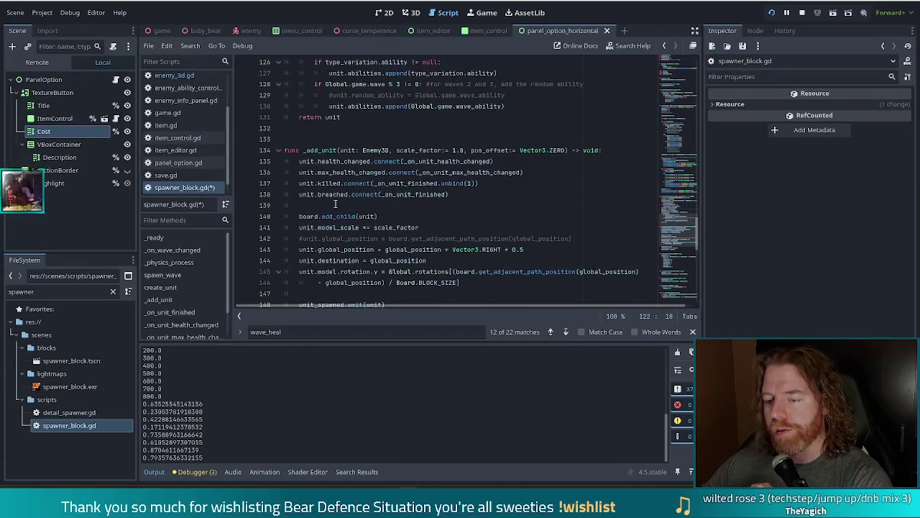
{"action": "left_click", "coordinate": [337, 195]}
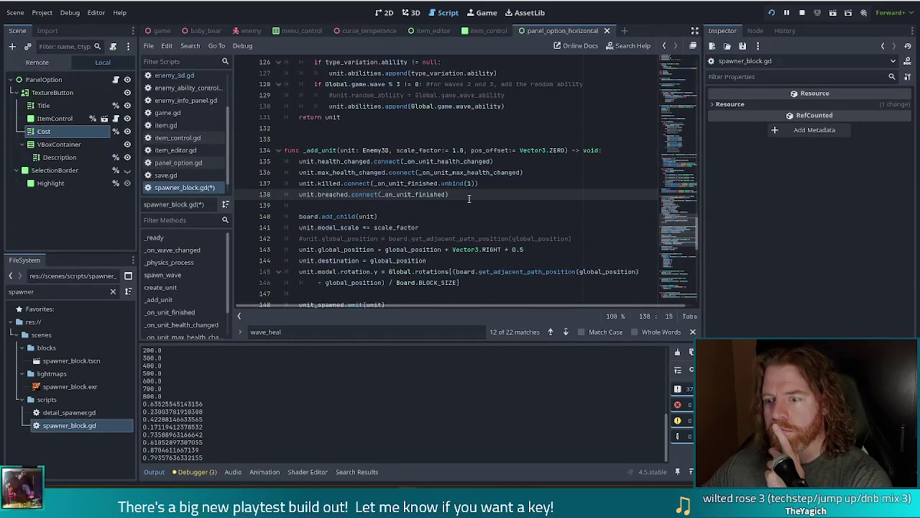
{"action": "scroll", "coordinate": [469, 199], "scroll_direction": "down", "scroll_amount": 1}
{"action": "scroll", "coordinate": [468, 197], "scroll_direction": "up", "scroll_amount": 5}
{"action": "scroll", "coordinate": [468, 196], "scroll_direction": "up", "scroll_amount": 4}
{"action": "scroll", "coordinate": [468, 196], "scroll_direction": "down", "scroll_amount": 3}
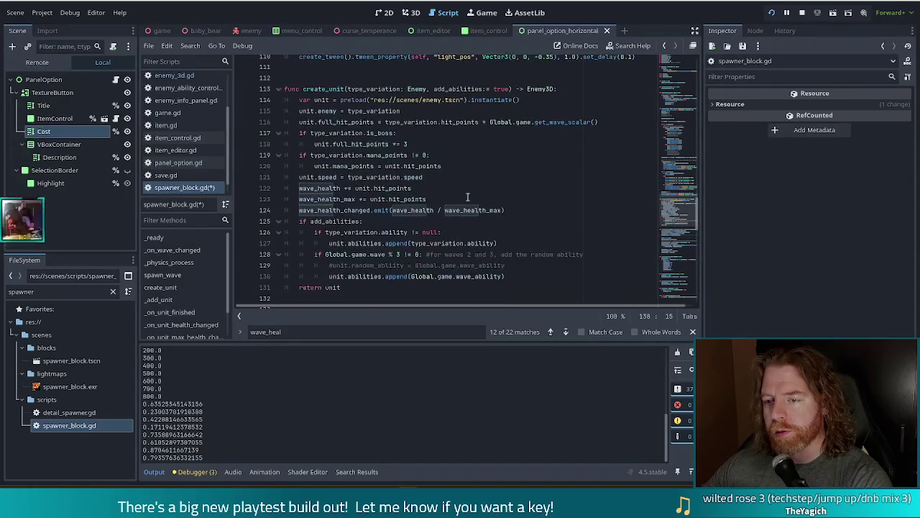
{"action": "left_click", "coordinate": [183, 74]}
Step: Search enemy_3d.gd for 'shade', then 'is_', to reach the is_shade declaration on line 258
{"action": "mouse_move", "coordinate": [692, 163]}
{"action": "left_mouse_down"}
{"action": "mouse_move", "coordinate": [647, 122]}
{"action": "mouse_move", "coordinate": [584, 92]}
{"action": "left_mouse_up"}
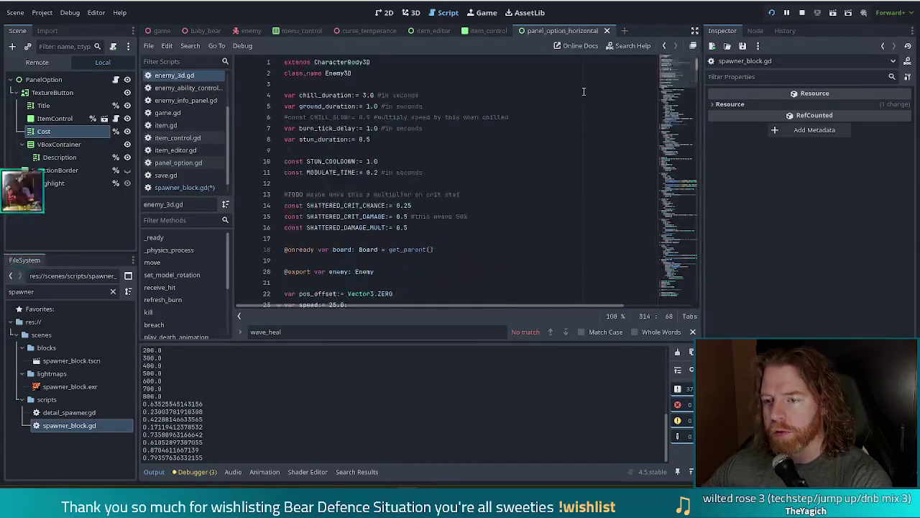
{"action": "left_click", "coordinate": [392, 84]}
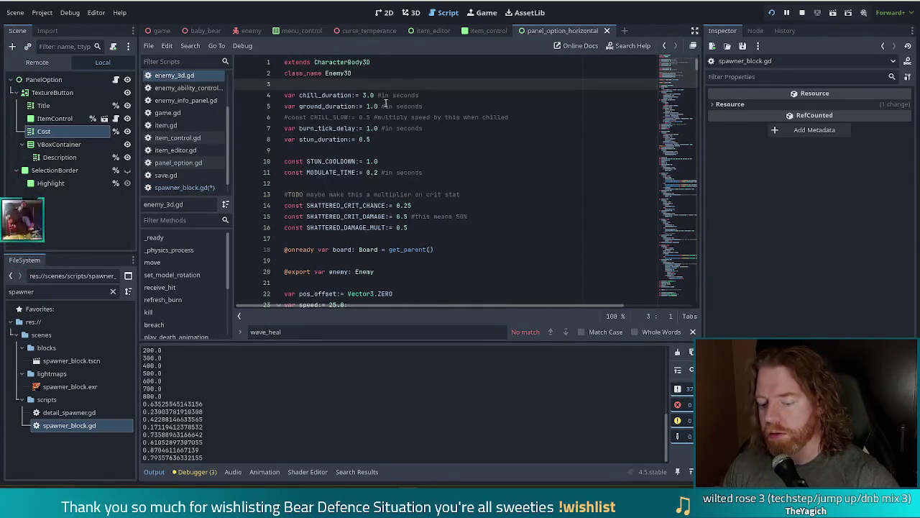
{"action": "key", "text": "ctrl+f"}
{"action": "type", "text": "shade"}
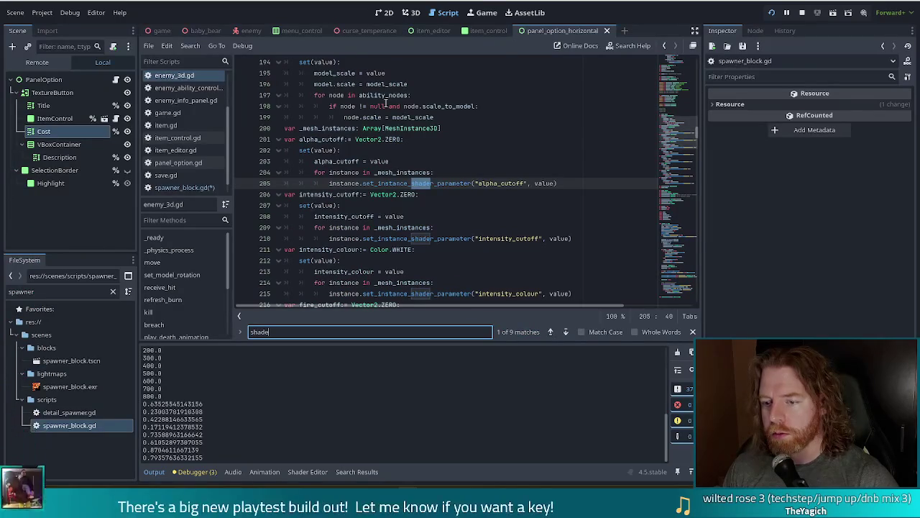
{"action": "key", "text": "ctrl+f"}
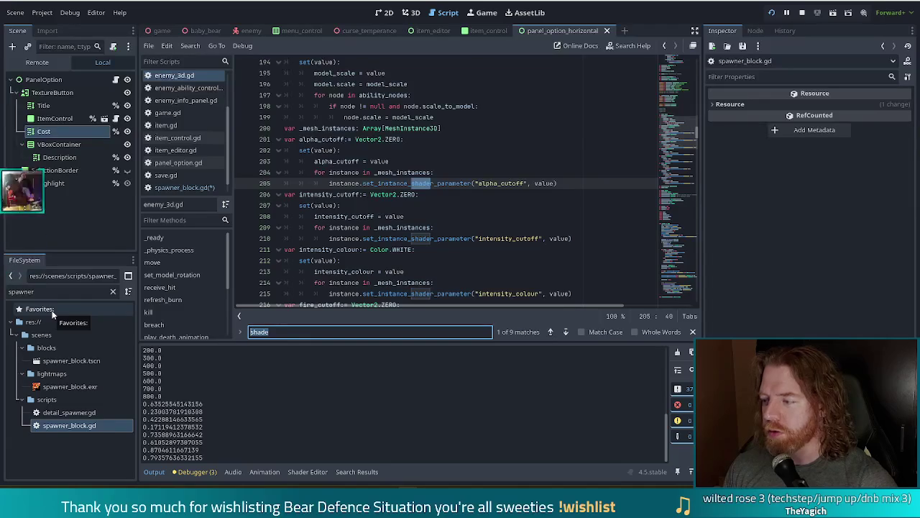
{"action": "type", "text": "is_"}
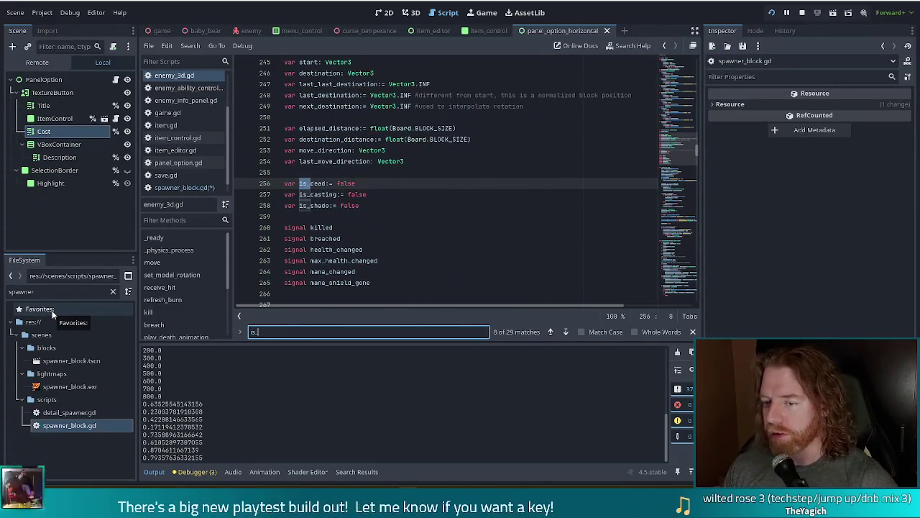
{"action": "left_click", "coordinate": [366, 206]}
{"action": "scroll", "coordinate": [559, 305], "scroll_direction": "up", "scroll_amount": 1}
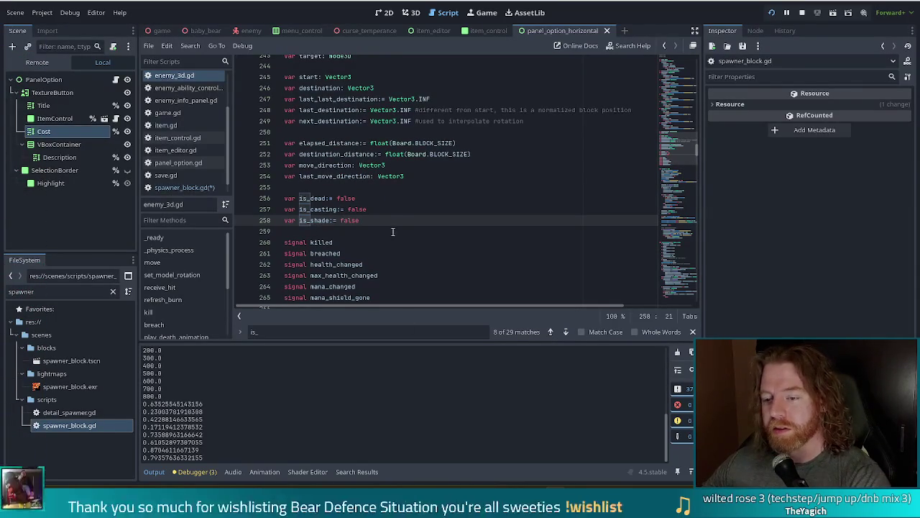
Step: Return to spawner_block.gd and search the whole project for 'is_shade'
{"action": "left_click", "coordinate": [196, 187]}
{"action": "left_click_drag", "start_coordinate": [434, 207], "coordinate": [434, 197]}
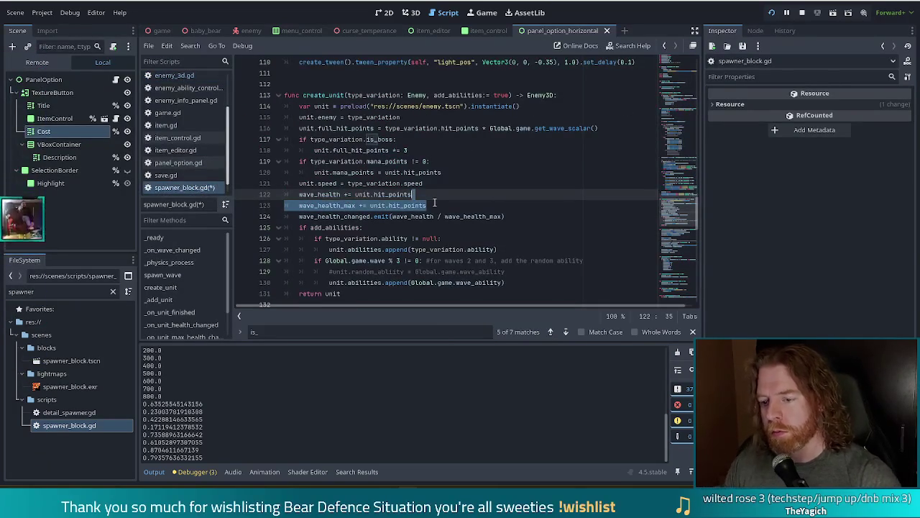
{"action": "key", "text": "ctrl+shift+f"}
{"action": "type", "text": "is_"}
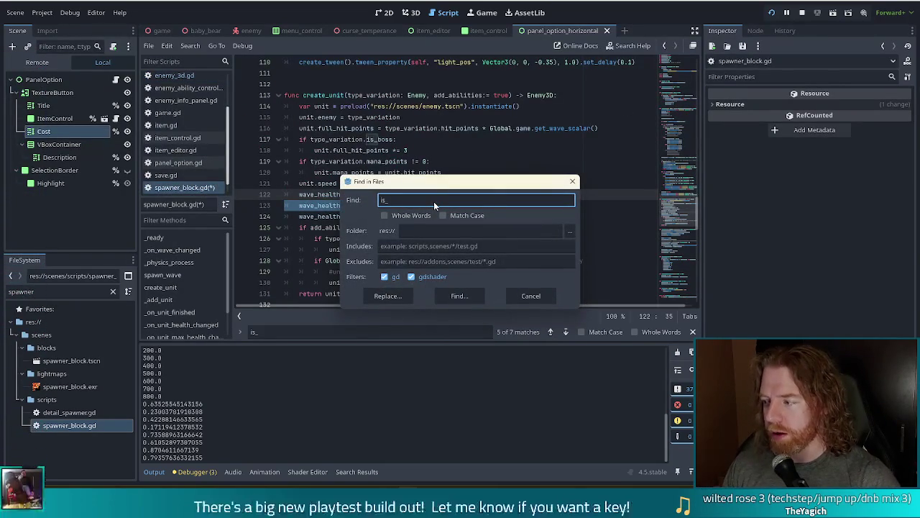
{"action": "type", "text": "shade"}
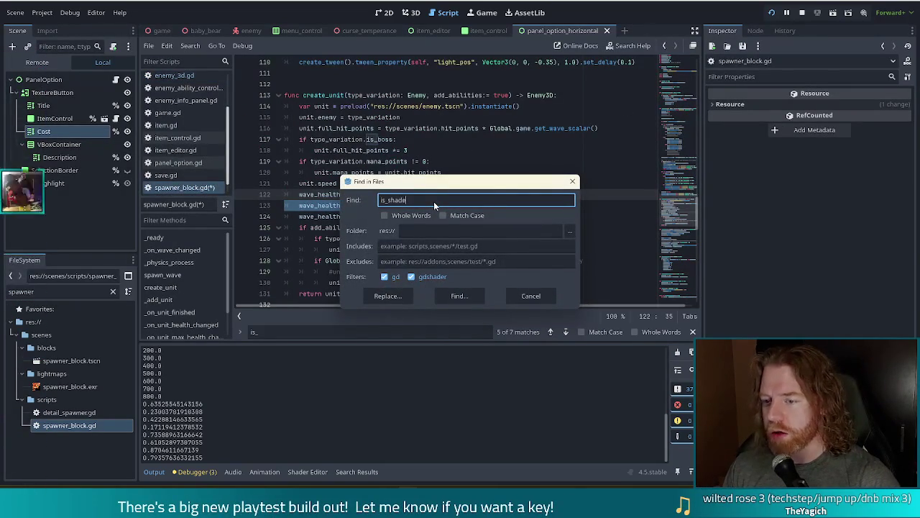
{"action": "key", "text": "Return"}
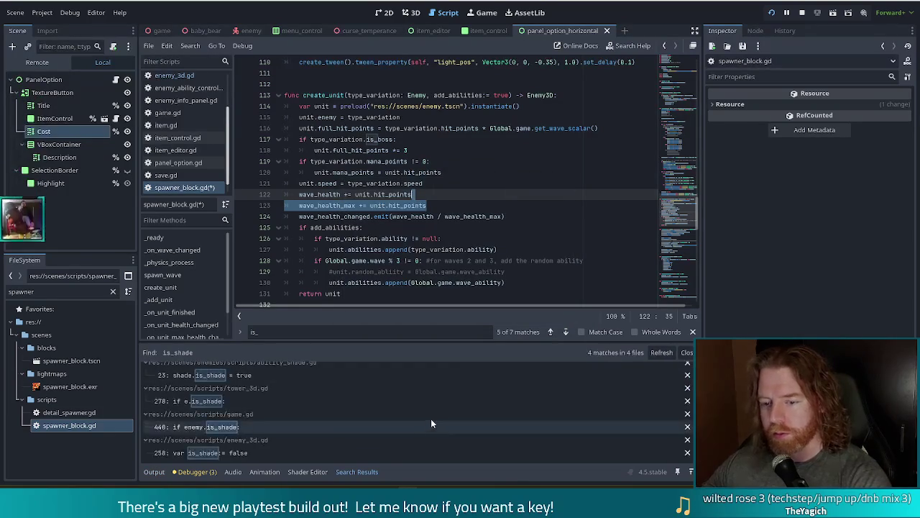
Step: Open the ability_shade.gd result and put the caret on its create_unit call
{"action": "scroll", "coordinate": [323, 388], "scroll_direction": "up", "scroll_amount": 1}
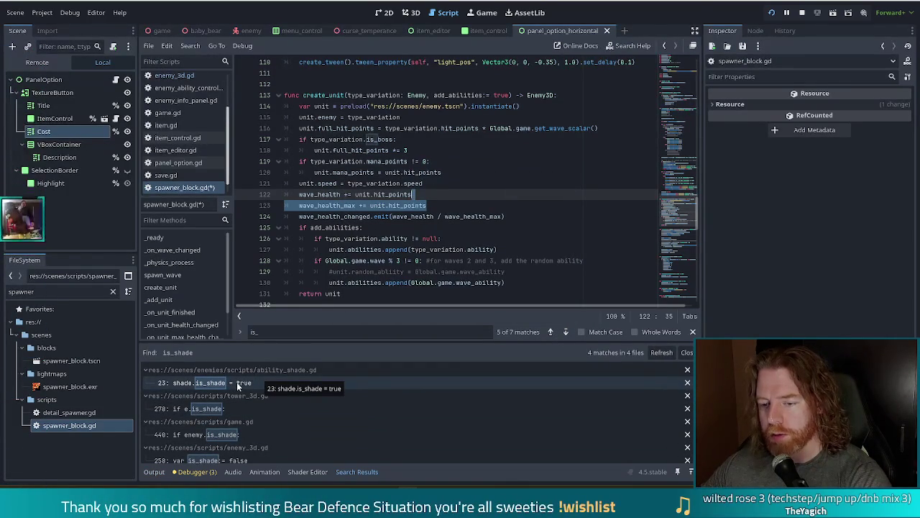
{"action": "left_click", "coordinate": [236, 382]}
{"action": "scroll", "coordinate": [458, 191], "scroll_direction": "up", "scroll_amount": 2}
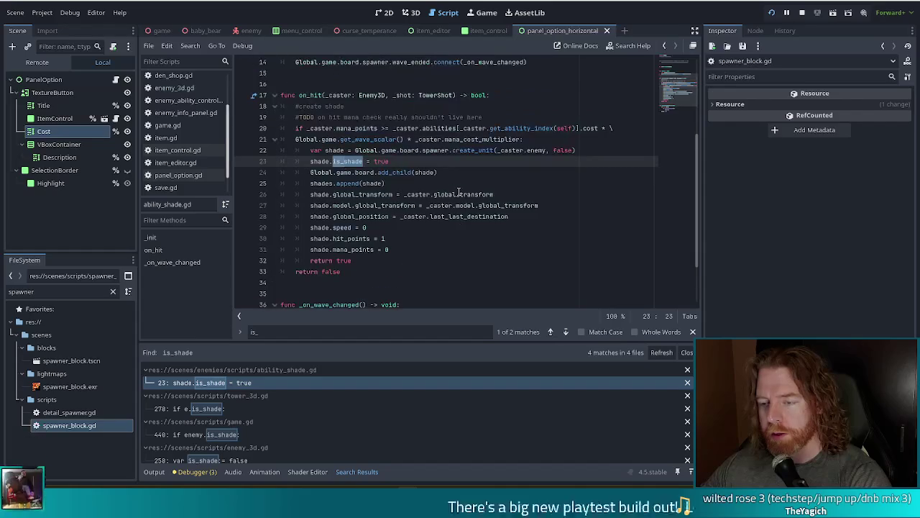
{"action": "mouse_move", "coordinate": [444, 195]}
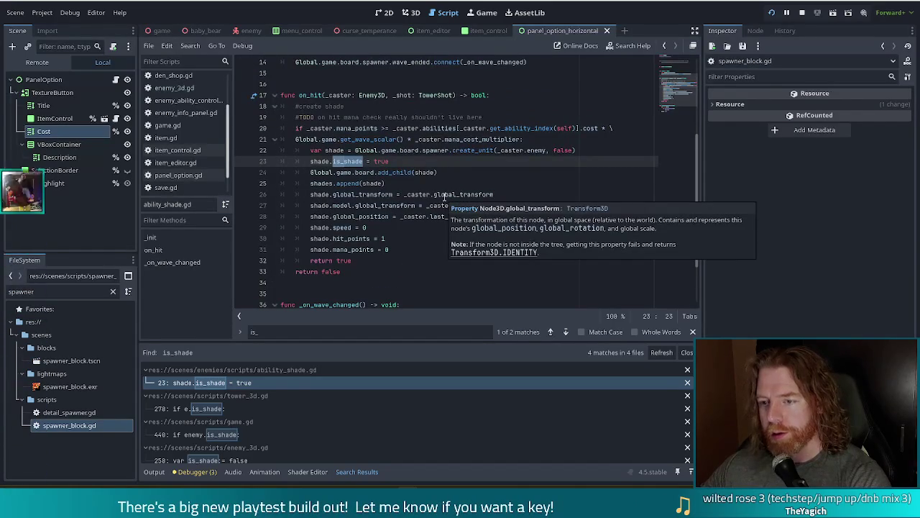
{"action": "key", "text": "Down"}
{"action": "key", "text": "End"}
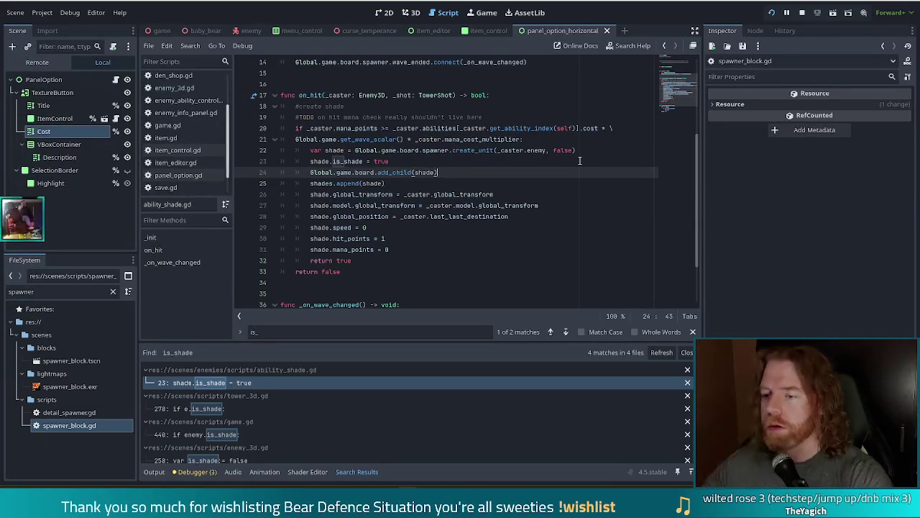
{"action": "left_click", "coordinate": [471, 151]}
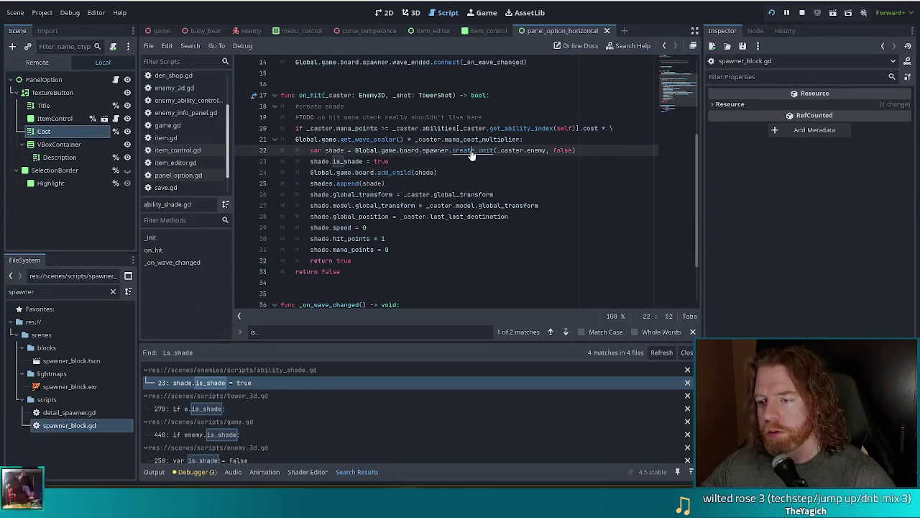
Step: Jump to create_unit and rename its add_abilities parameter to is_shade, defaulting to false
{"action": "left_click", "coordinate": [471, 152], "text": "ctrl"}
{"action": "key", "text": "Down"}
{"action": "key", "text": "Down"}
{"action": "scroll", "coordinate": [471, 139], "scroll_direction": "down", "scroll_amount": 2}
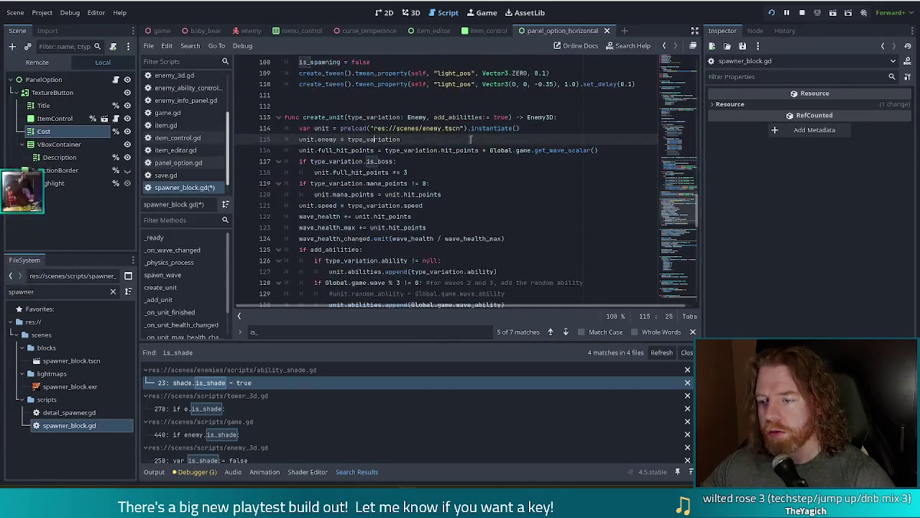
{"action": "left_click", "coordinate": [461, 117]}
{"action": "double_click", "coordinate": [456, 117]}
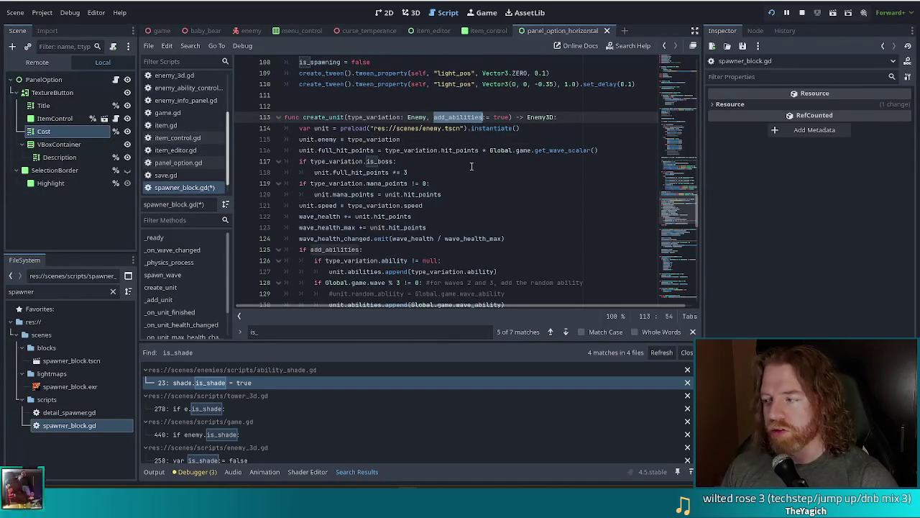
{"action": "type", "text": "is_shade"}
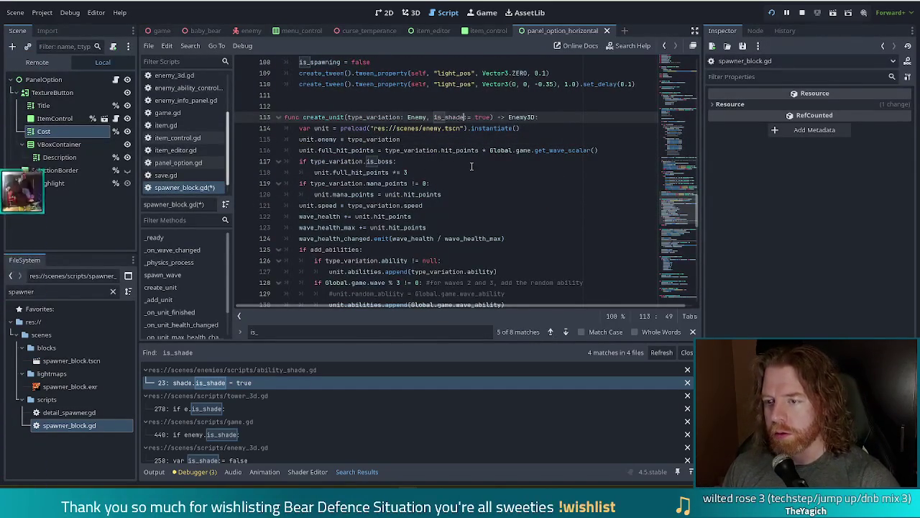
{"action": "key", "text": "Delete"}
{"action": "key", "text": "Delete"}
{"action": "key", "text": "Delete"}
{"action": "type", "text": "false"}
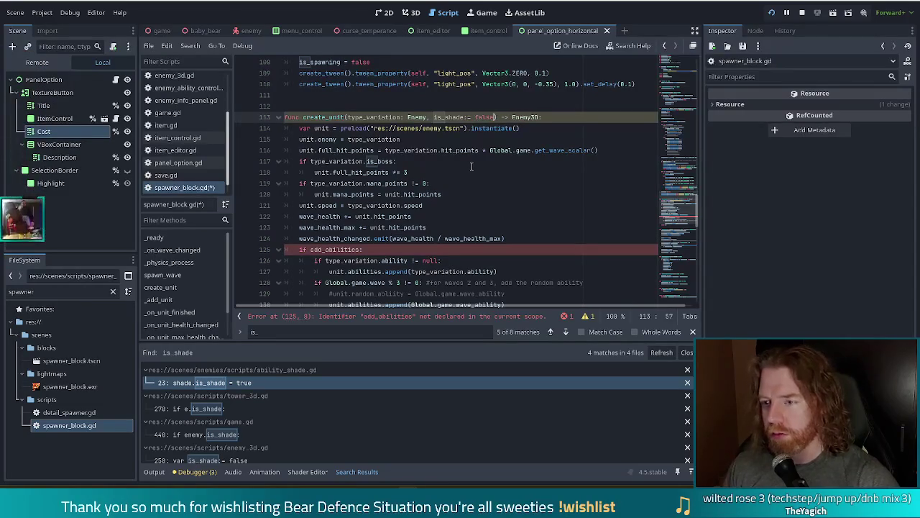
Step: Change the abilities condition to if !is_shade:
{"action": "double_click", "coordinate": [331, 249]}
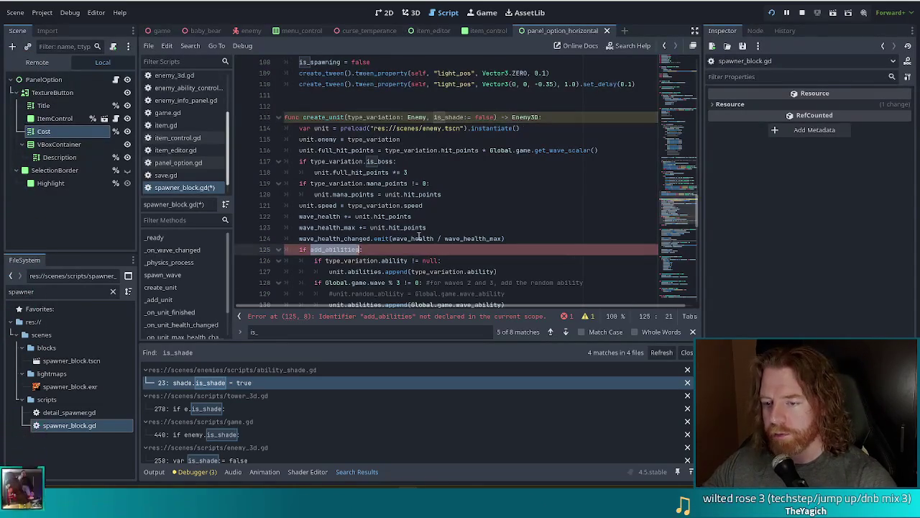
{"action": "key", "text": "BackSpace"}
{"action": "type", "text": "!is_shad"}
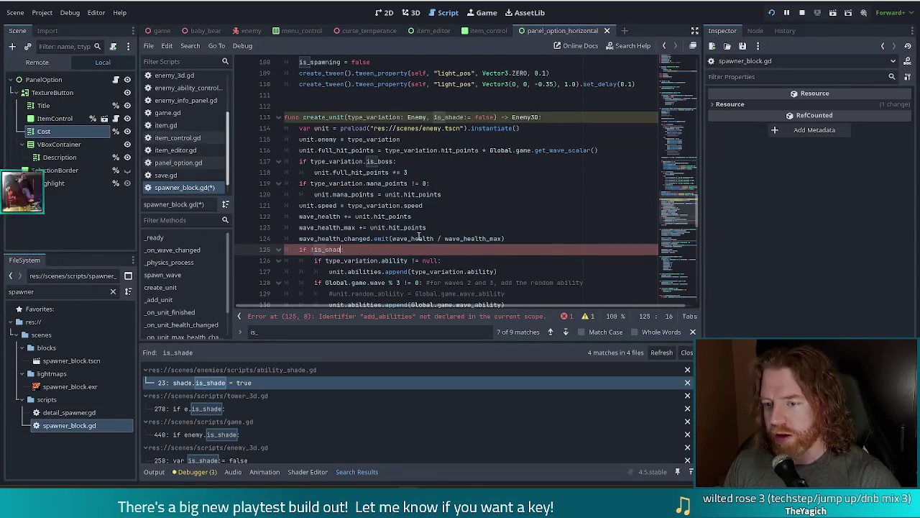
{"action": "type", "text": "e"}
{"action": "scroll", "coordinate": [202, 126], "scroll_direction": "down", "scroll_amount": 1}
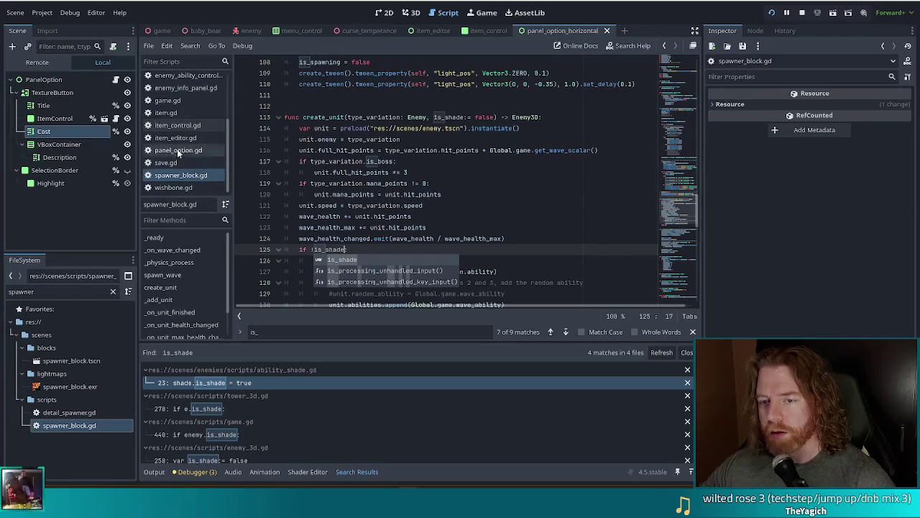
{"action": "type", "text": ":"}
{"action": "left_click", "coordinate": [487, 136]}
Step: Add a unit.is_shade = is_shade line above the unit.enemy assignment
{"action": "key", "text": "Up"}
{"action": "key", "text": "End"}
{"action": "key", "text": "Return"}
{"action": "type", "text": "unit.is_sha"}
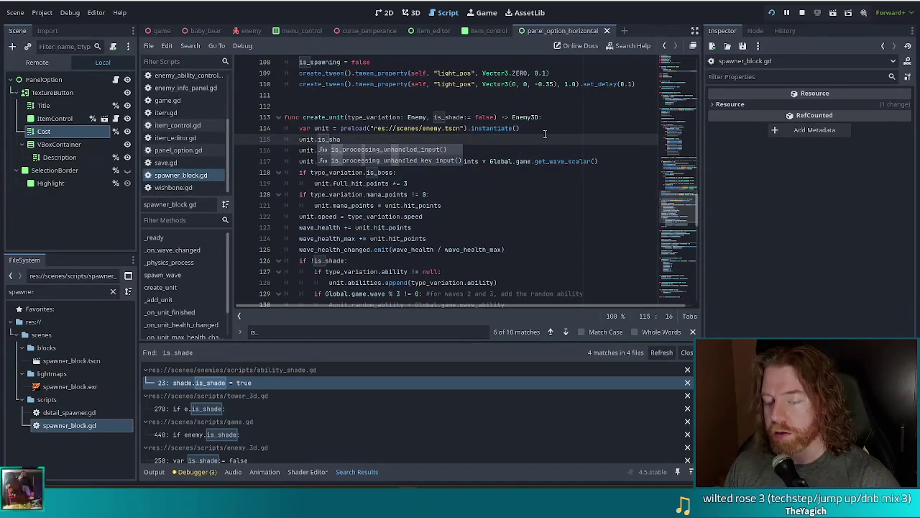
{"action": "type", "text": "de "}
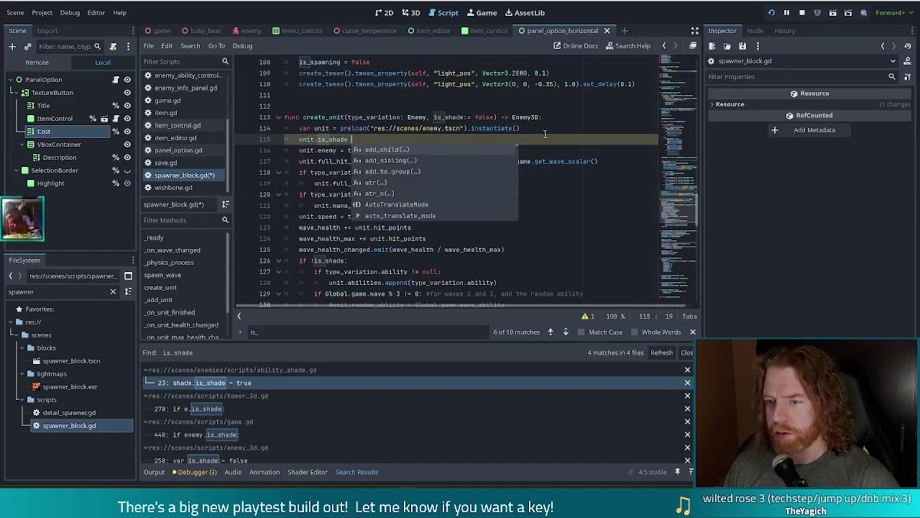
{"action": "type", "text": "= is_shad"}
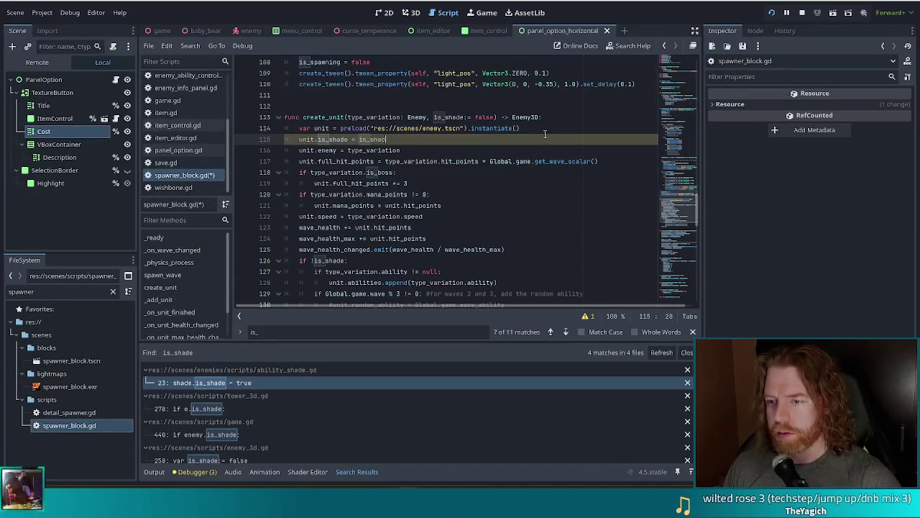
{"action": "type", "text": "e"}
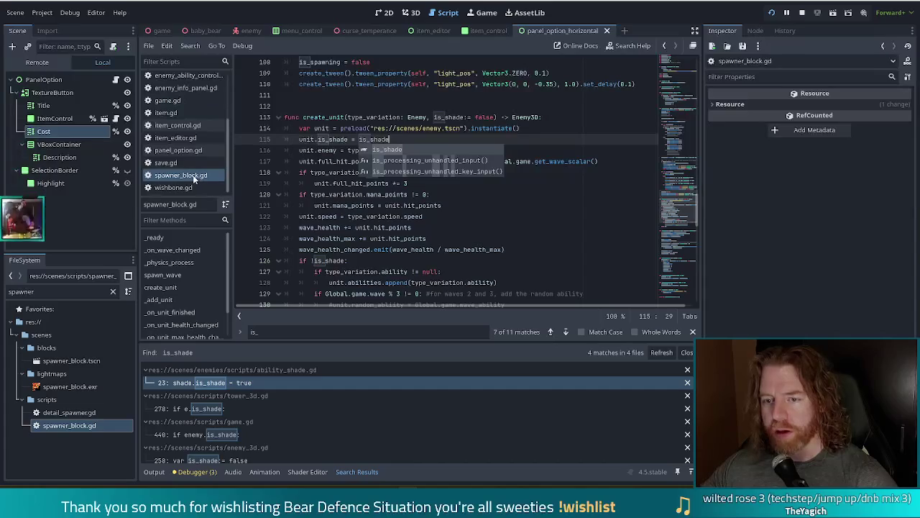
{"action": "scroll", "coordinate": [192, 175], "scroll_direction": "up", "scroll_amount": 3}
{"action": "left_click", "coordinate": [176, 74]}
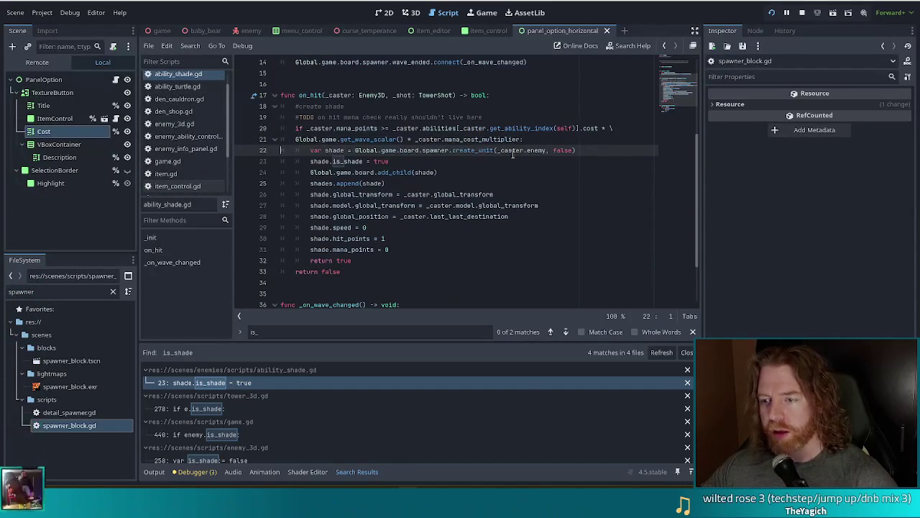
Step: In ability_shade.gd, change the create_unit argument from false to true and save
{"action": "double_click", "coordinate": [557, 151]}
{"action": "type", "text": "true"}
{"action": "key", "text": "ctrl+s"}
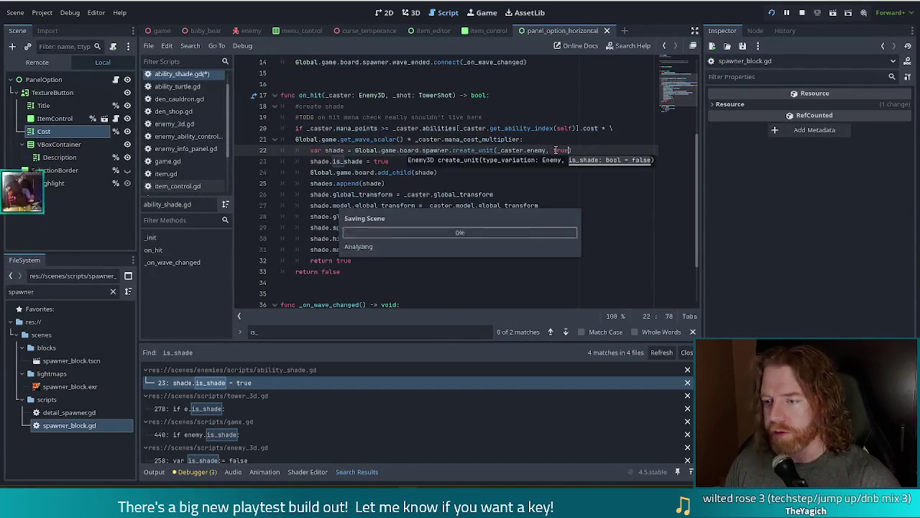
{"action": "left_click", "coordinate": [179, 124]}
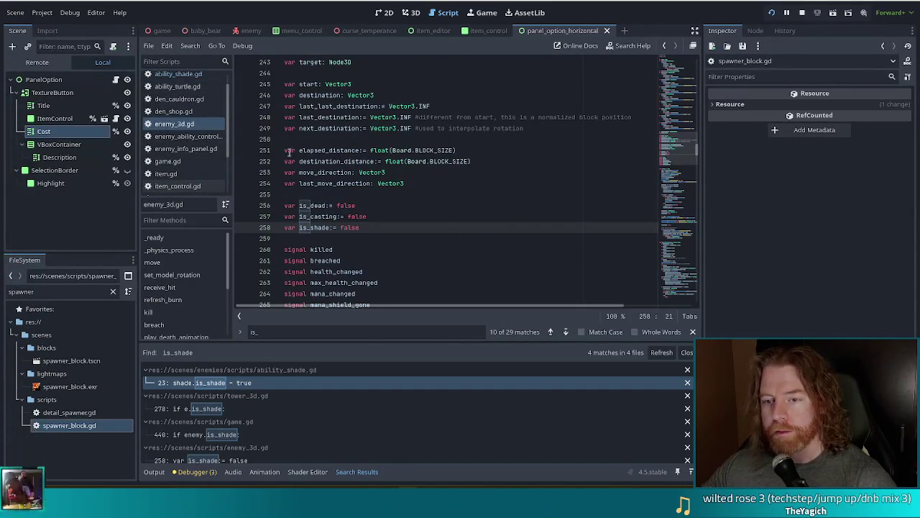
{"action": "scroll", "coordinate": [184, 164], "scroll_direction": "down", "scroll_amount": 3}
{"action": "left_click", "coordinate": [182, 173]}
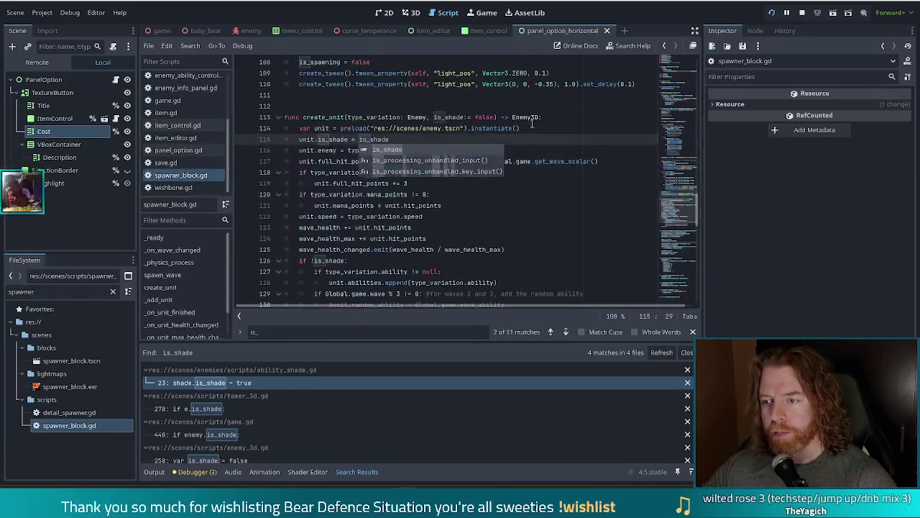
{"action": "left_click", "coordinate": [468, 116]}
Step: Cut the three wave_health lines and paste them under the if !is_shade: check
{"action": "left_click", "coordinate": [452, 161]}
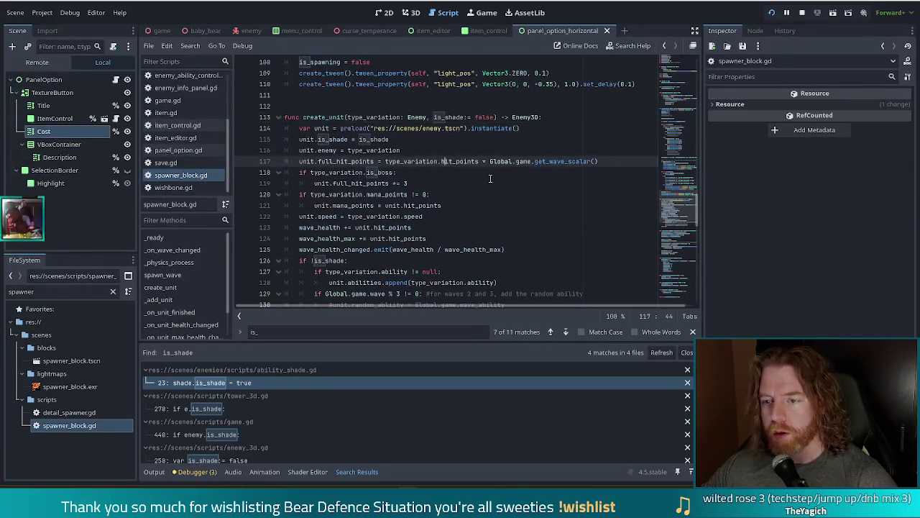
{"action": "scroll", "coordinate": [489, 179], "scroll_direction": "down", "scroll_amount": 1}
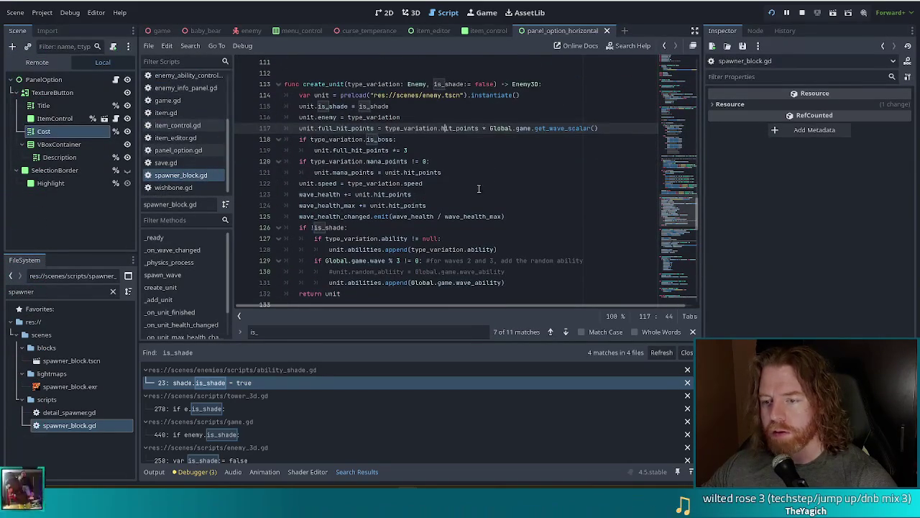
{"action": "left_click", "coordinate": [394, 205]}
{"action": "left_click_drag", "start_coordinate": [514, 214], "coordinate": [522, 184]}
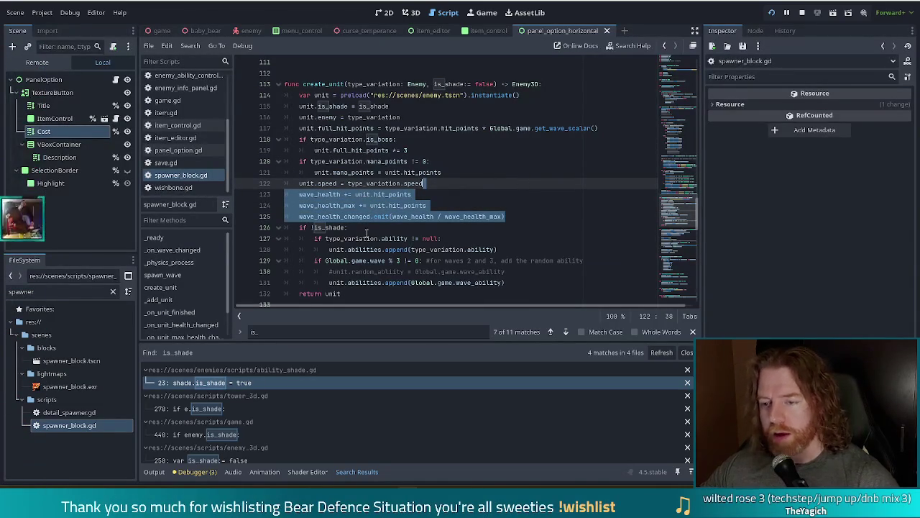
{"action": "key", "text": "ctrl+x"}
{"action": "left_click", "coordinate": [365, 195]}
{"action": "key", "text": "ctrl+v"}
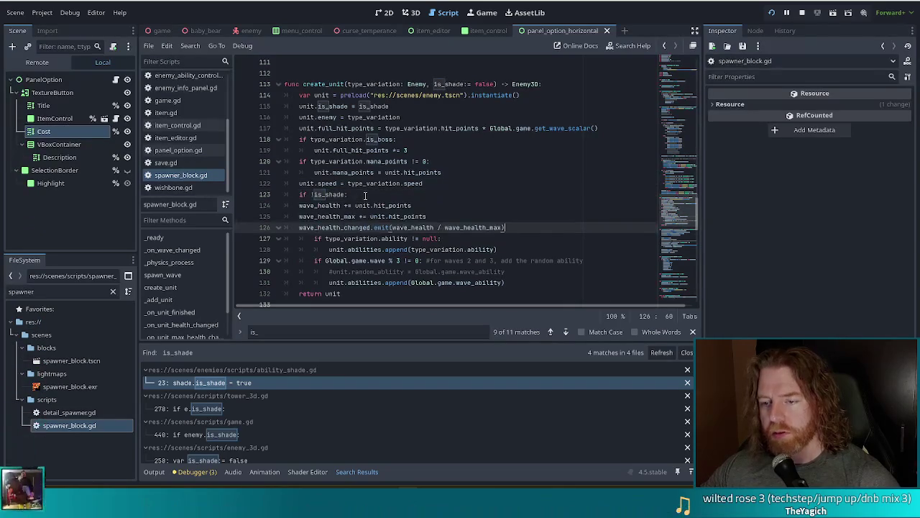
Step: Indent the moved wave_health lines and save spawner_block.gd
{"action": "left_click_drag", "start_coordinate": [320, 206], "coordinate": [322, 227]}
{"action": "key", "text": "Tab"}
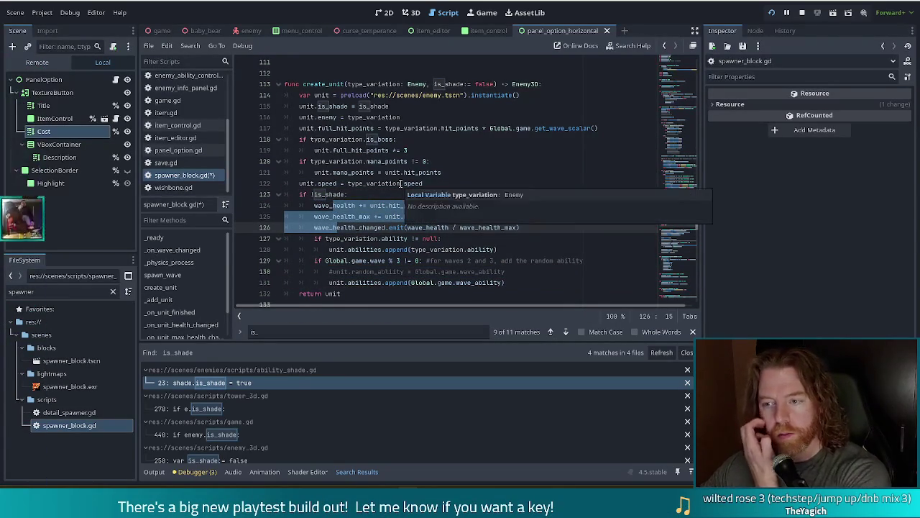
{"action": "left_click", "coordinate": [384, 151]}
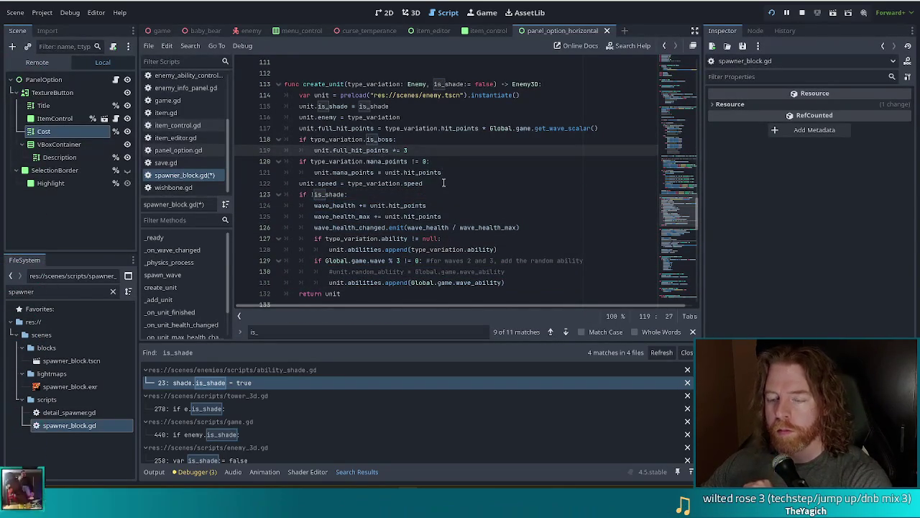
{"action": "left_click", "coordinate": [434, 172]}
{"action": "key", "text": "ctrl+s"}
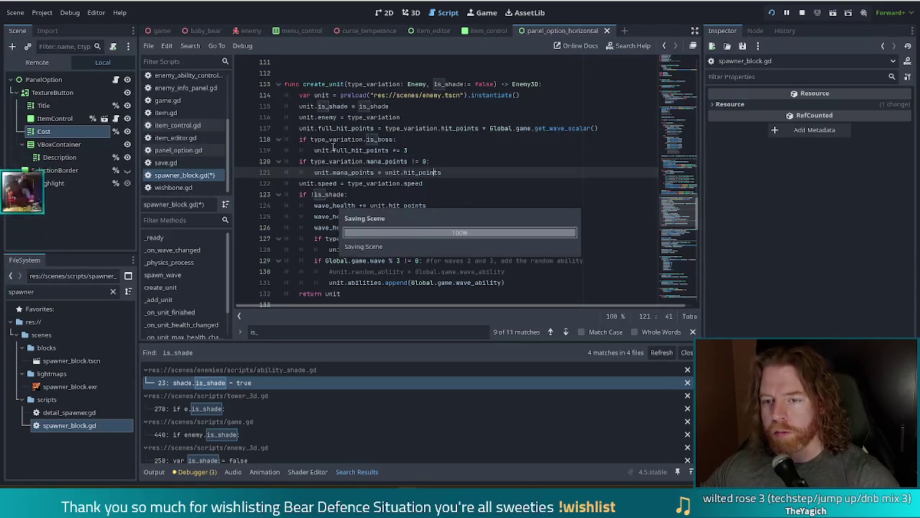
{"action": "scroll", "coordinate": [216, 136], "scroll_direction": "up", "scroll_amount": 3}
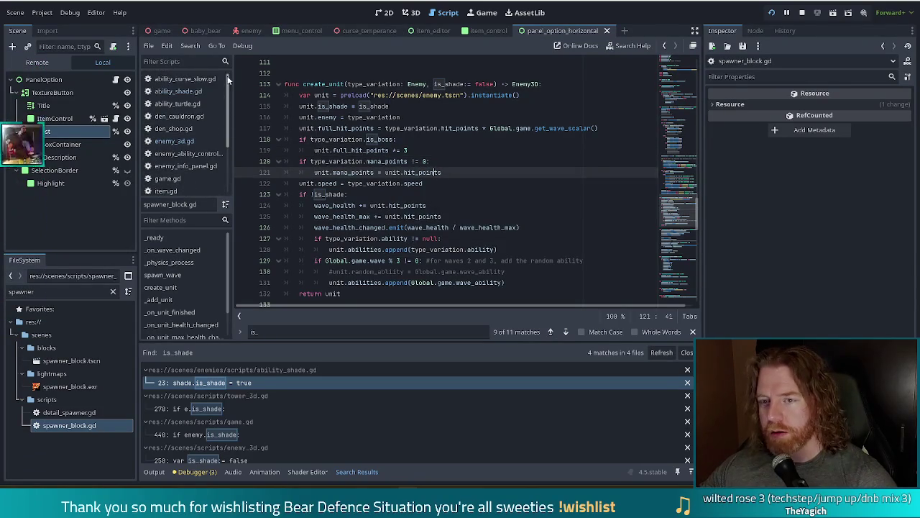
{"action": "left_click", "coordinate": [176, 92]}
{"action": "key", "text": "Down"}
{"action": "key", "text": "Down"}
{"action": "key", "text": "Down"}
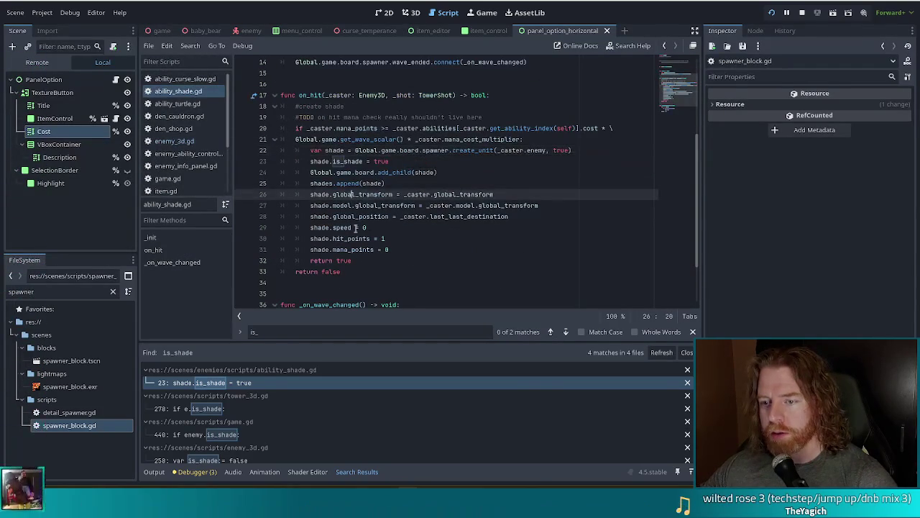
{"action": "left_click", "coordinate": [397, 250]}
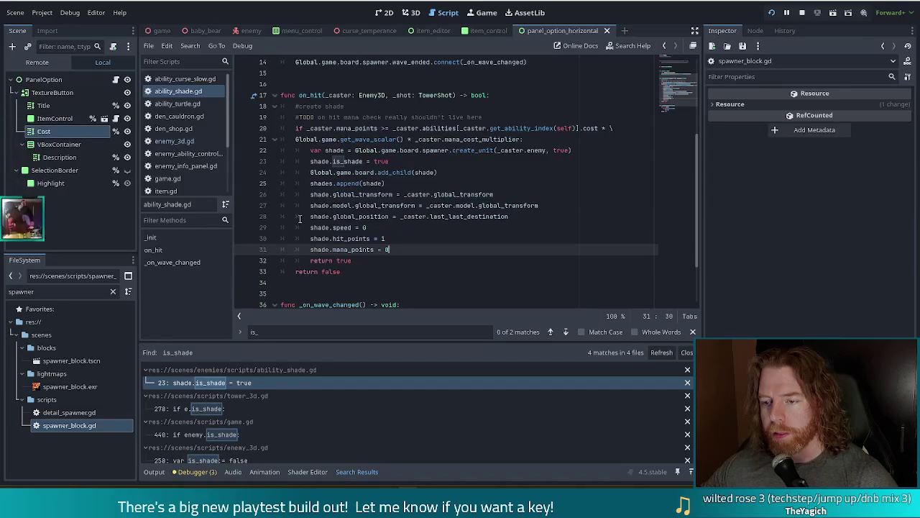
{"action": "left_click", "coordinate": [434, 194]}
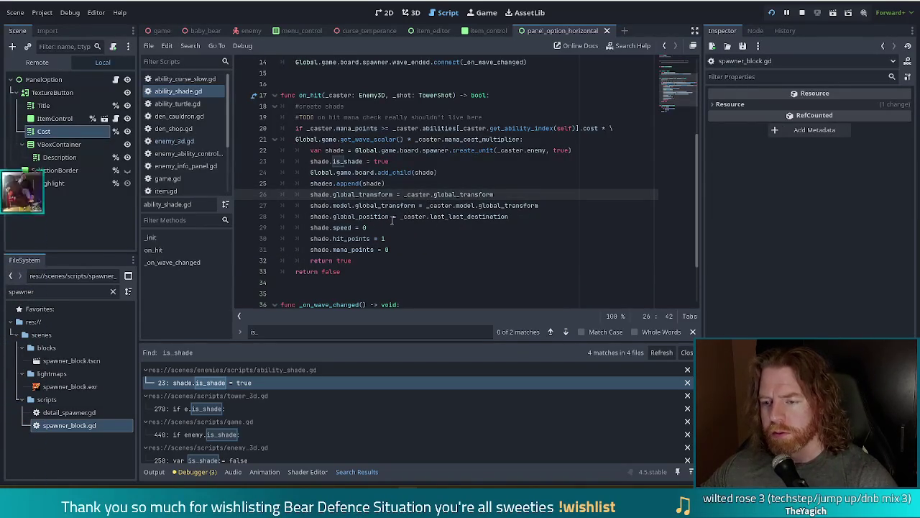
{"action": "key", "text": "alt+Left"}
{"action": "scroll", "coordinate": [190, 165], "scroll_direction": "down", "scroll_amount": 1}
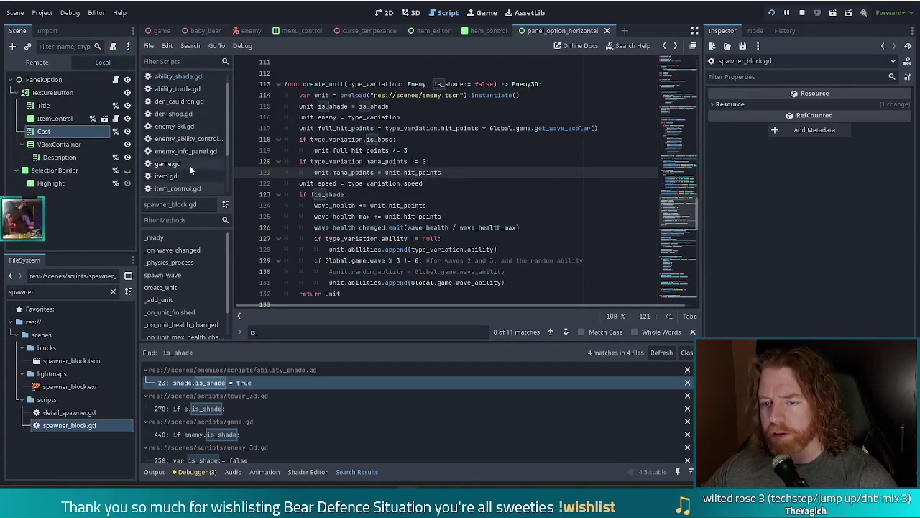
{"action": "scroll", "coordinate": [190, 169], "scroll_direction": "down", "scroll_amount": 3}
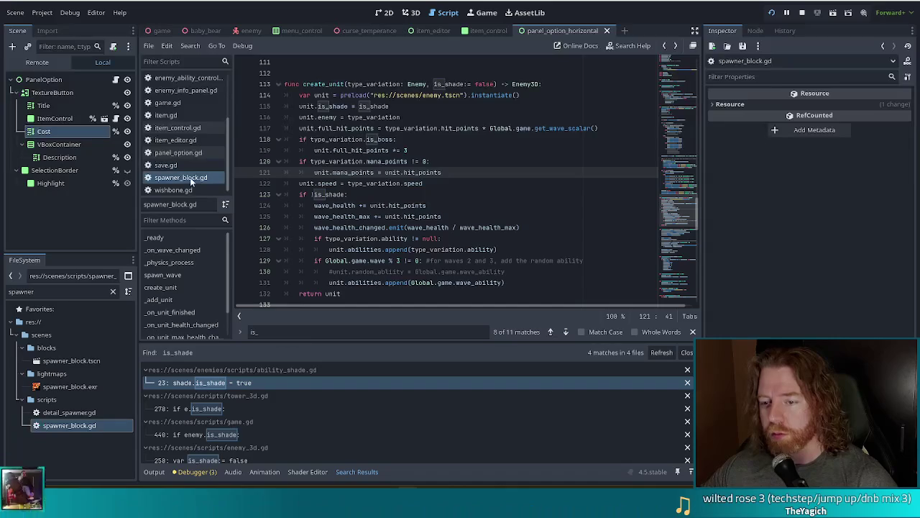
{"action": "left_click", "coordinate": [191, 190]}
{"action": "left_click", "coordinate": [186, 179]}
{"action": "left_click", "coordinate": [395, 194]}
{"action": "scroll", "coordinate": [508, 247], "scroll_direction": "down", "scroll_amount": 4}
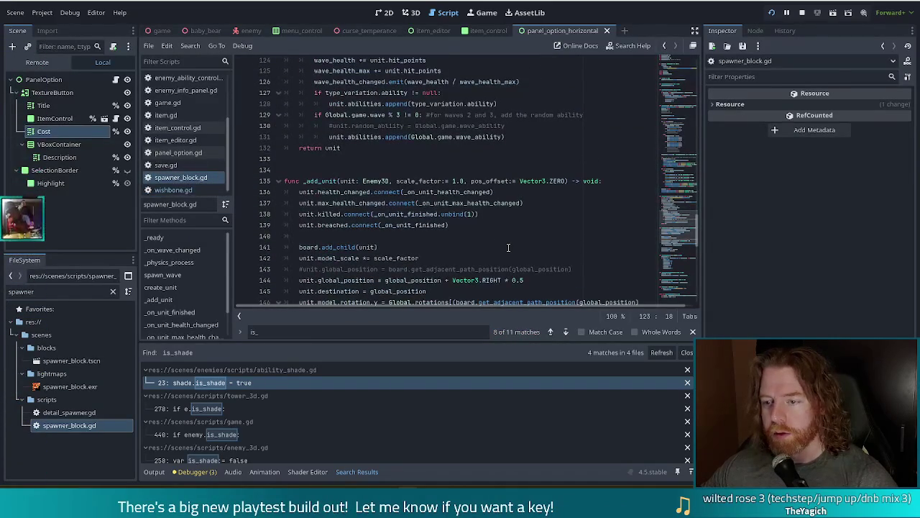
{"action": "left_click", "coordinate": [460, 225]}
{"action": "scroll", "coordinate": [463, 228], "scroll_direction": "down", "scroll_amount": 1}
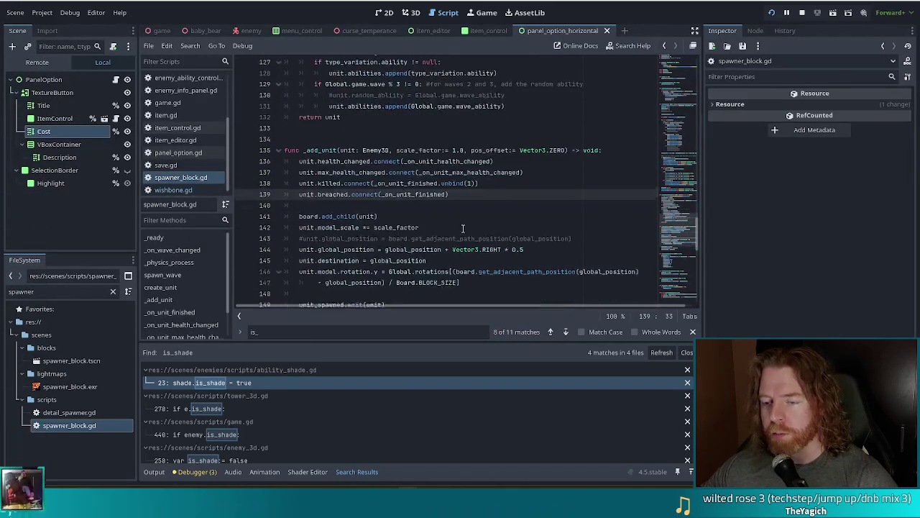
{"action": "left_click", "coordinate": [439, 192]}
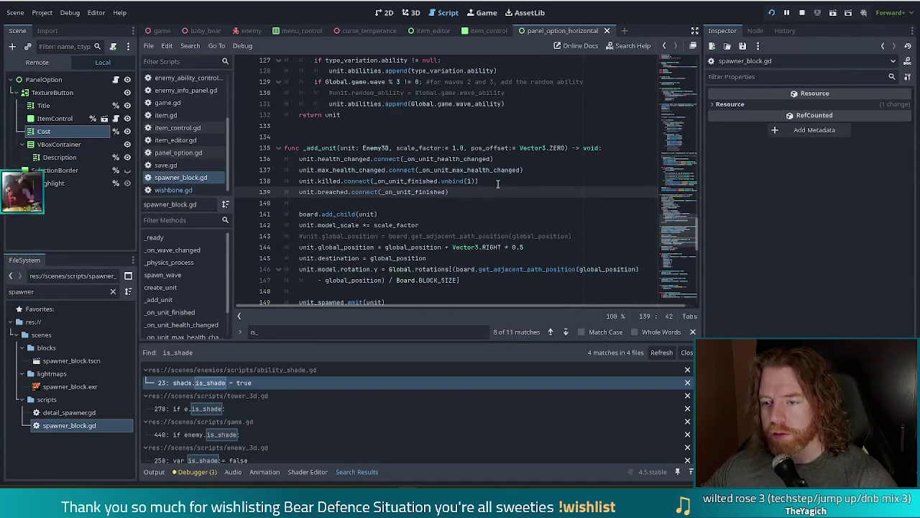
{"action": "left_click", "coordinate": [500, 181]}
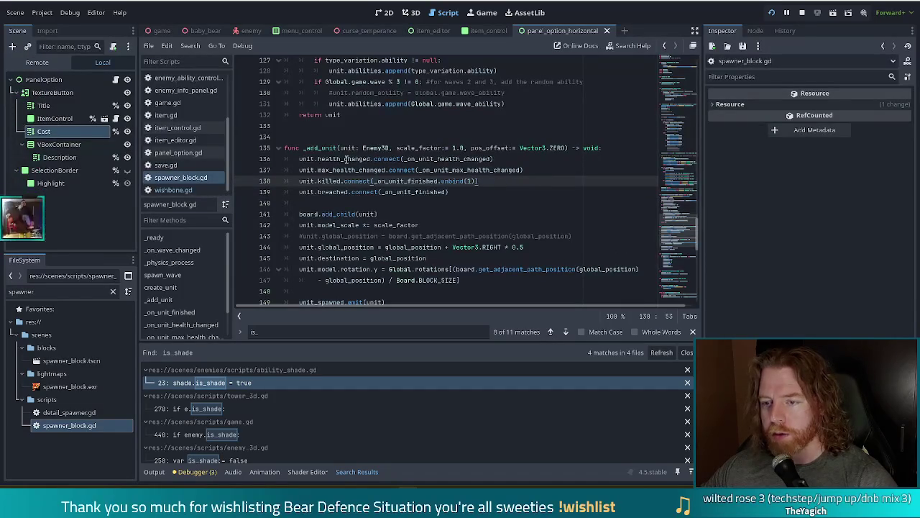
{"action": "left_click_drag", "start_coordinate": [347, 159], "coordinate": [475, 192]}
{"action": "left_click", "coordinate": [303, 181]}
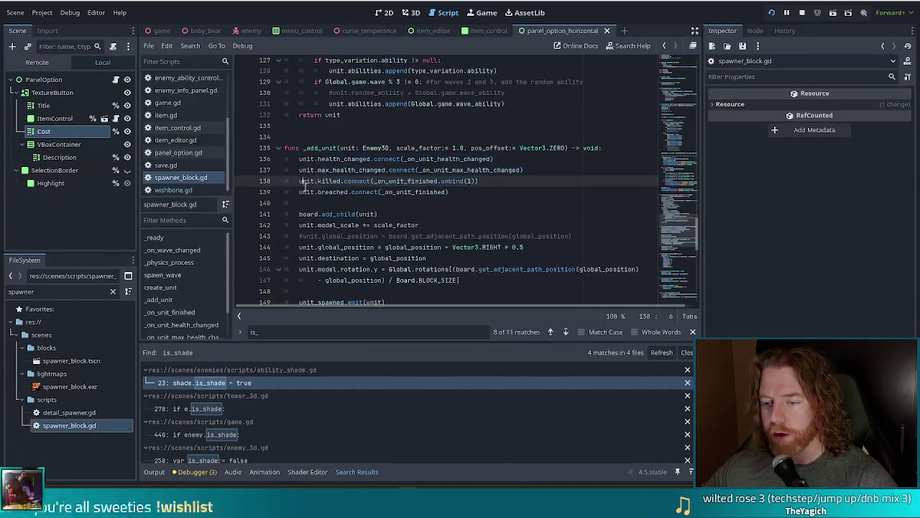
{"action": "left_click", "coordinate": [396, 214]}
{"action": "scroll", "coordinate": [396, 213], "scroll_direction": "down", "scroll_amount": 2}
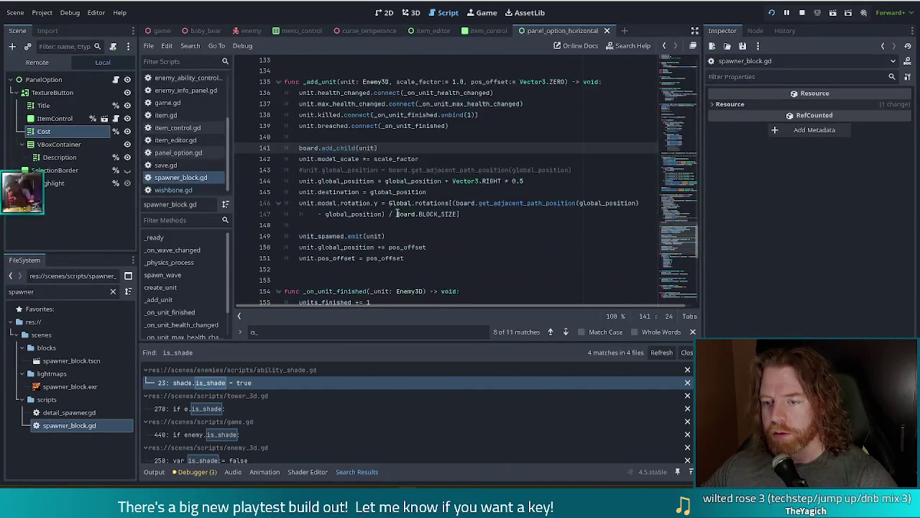
{"action": "mouse_move", "coordinate": [374, 162]}
{"action": "left_mouse_down"}
{"action": "mouse_move", "coordinate": [363, 216]}
{"action": "mouse_move", "coordinate": [439, 197]}
{"action": "left_mouse_up"}
{"action": "left_click", "coordinate": [454, 202]}
{"action": "type", "text": "("}
{"action": "left_click_drag", "start_coordinate": [295, 177], "coordinate": [431, 247]}
{"action": "left_click", "coordinate": [432, 248]}
{"action": "scroll", "coordinate": [503, 133], "scroll_direction": "up", "scroll_amount": 1}
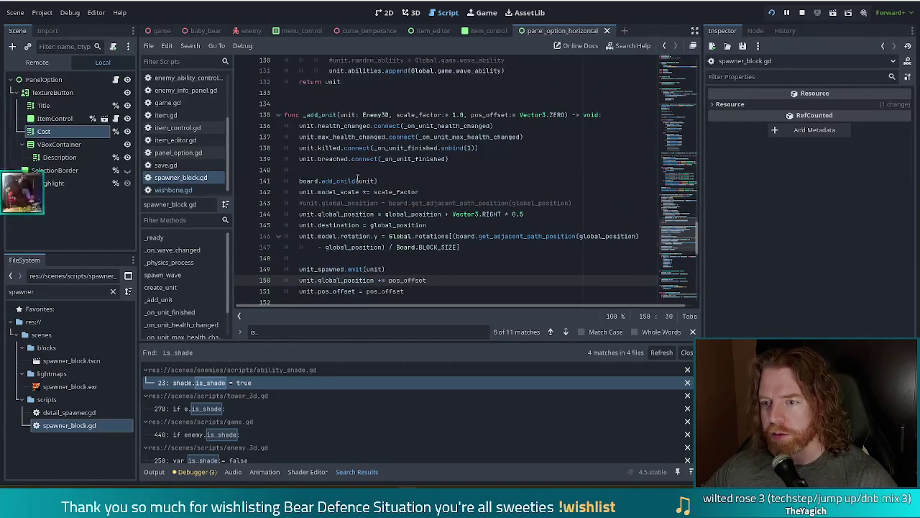
Step: Add 'if !unit.is_shade:' in _add_unit, indent the four signal connections beneath it, and save
{"action": "left_click", "coordinate": [611, 116]}
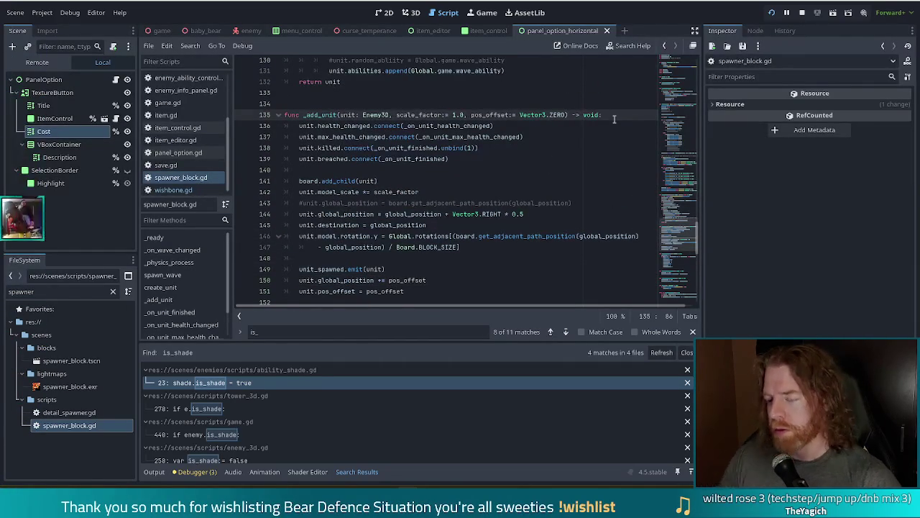
{"action": "key", "text": "Return"}
{"action": "type", "text": "if !is_s"}
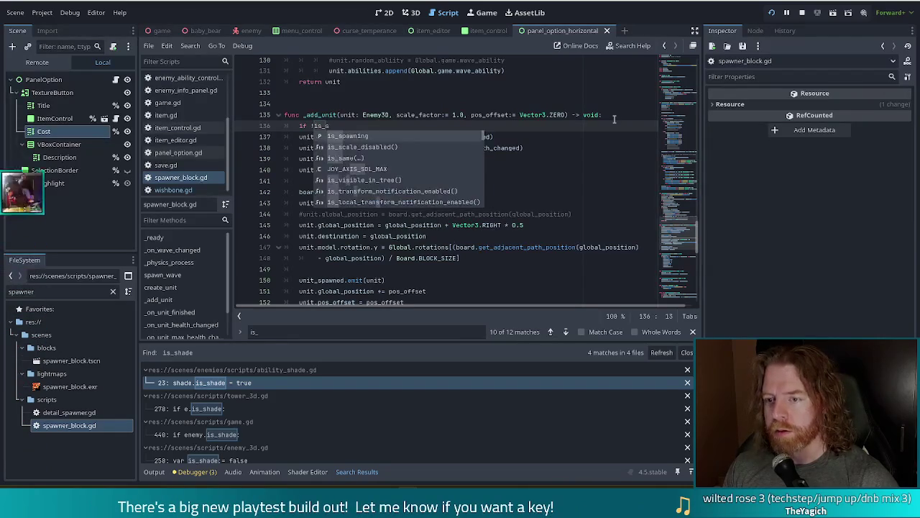
{"action": "key", "text": "BackSpace"}
{"action": "key", "text": "BackSpace"}
{"action": "key", "text": "BackSpace"}
{"action": "key", "text": "BackSpace"}
{"action": "type", "text": "unit"}
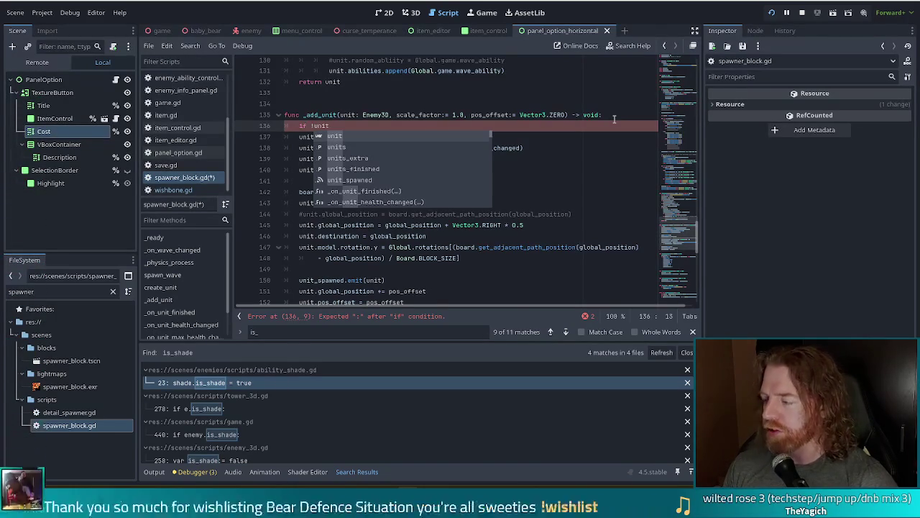
{"action": "type", "text": "."}
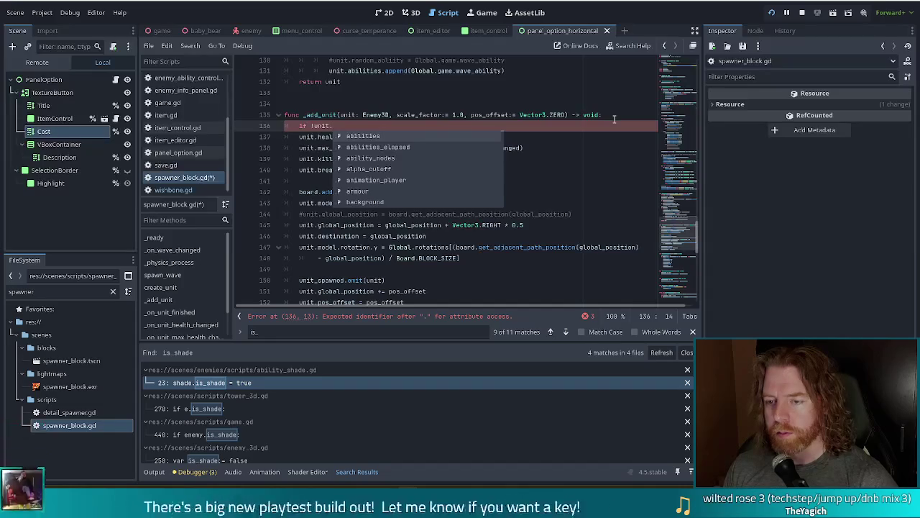
{"action": "type", "text": "is_sha"}
{"action": "key", "text": "Return"}
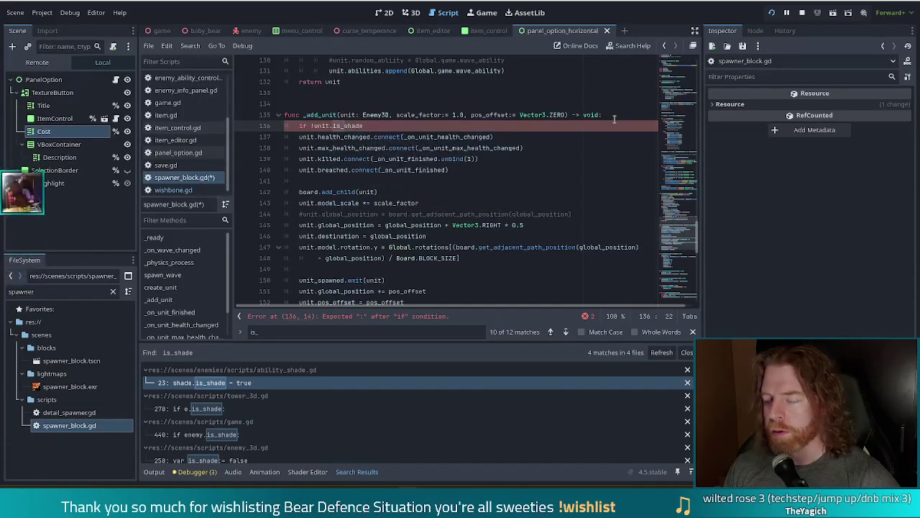
{"action": "key", "text": "Down"}
{"action": "key", "text": "shift+Down"}
{"action": "key", "text": "shift+Down"}
{"action": "key", "text": "shift+Down"}
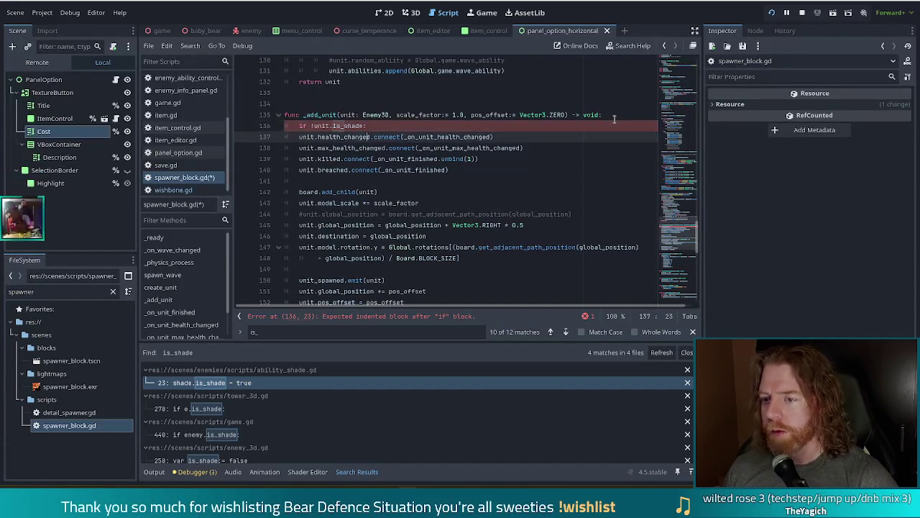
{"action": "key", "text": "Tab"}
{"action": "key", "text": "ctrl+s"}
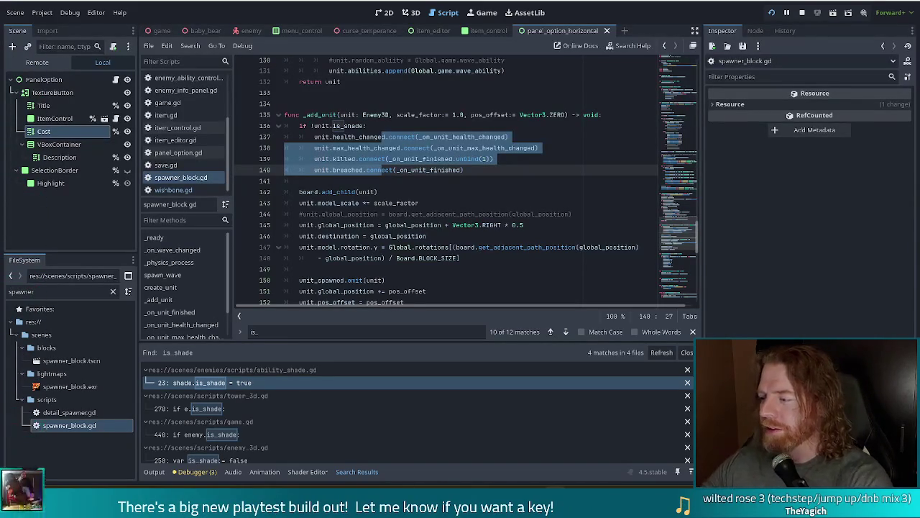
{"action": "left_click", "coordinate": [481, 169]}
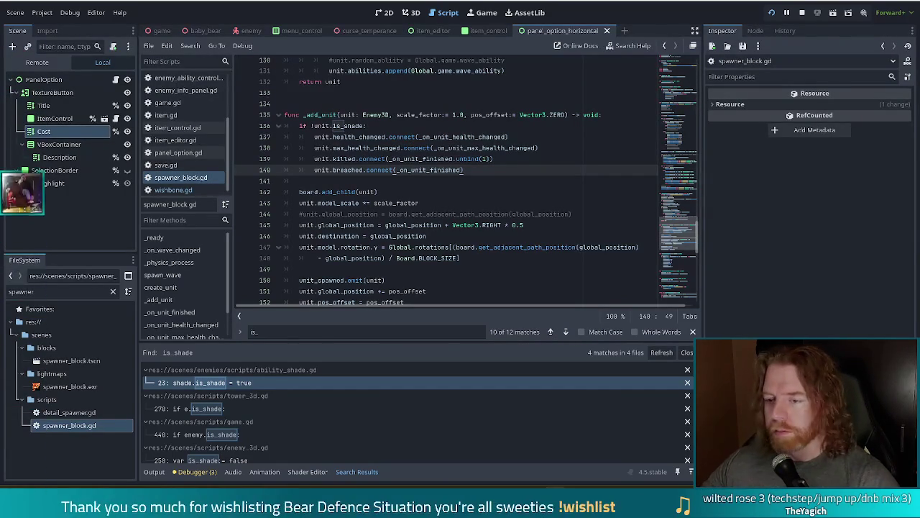
{"action": "left_click", "coordinate": [434, 158]}
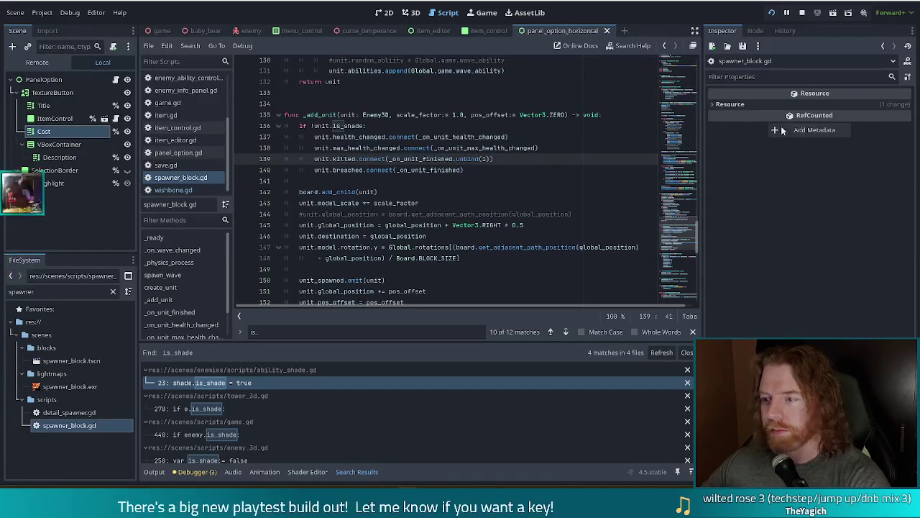
{"action": "left_click", "coordinate": [547, 214]}
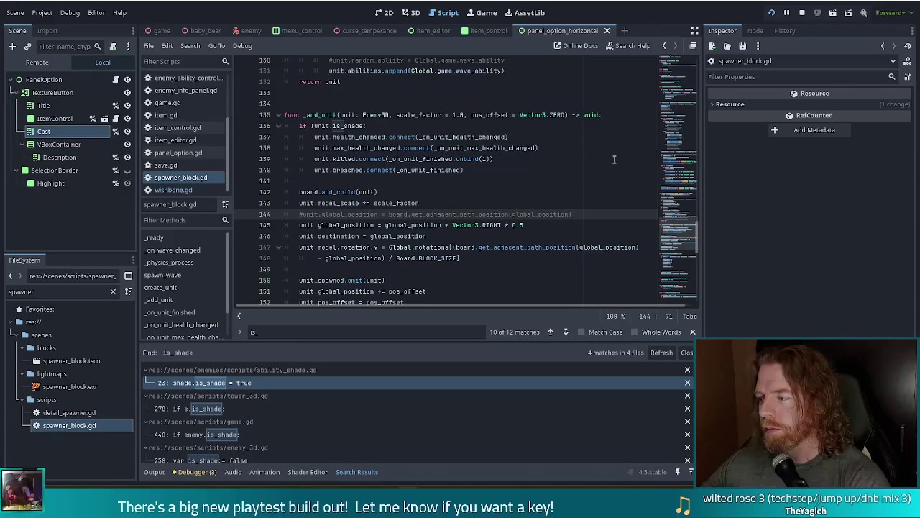
{"action": "left_click", "coordinate": [480, 148]}
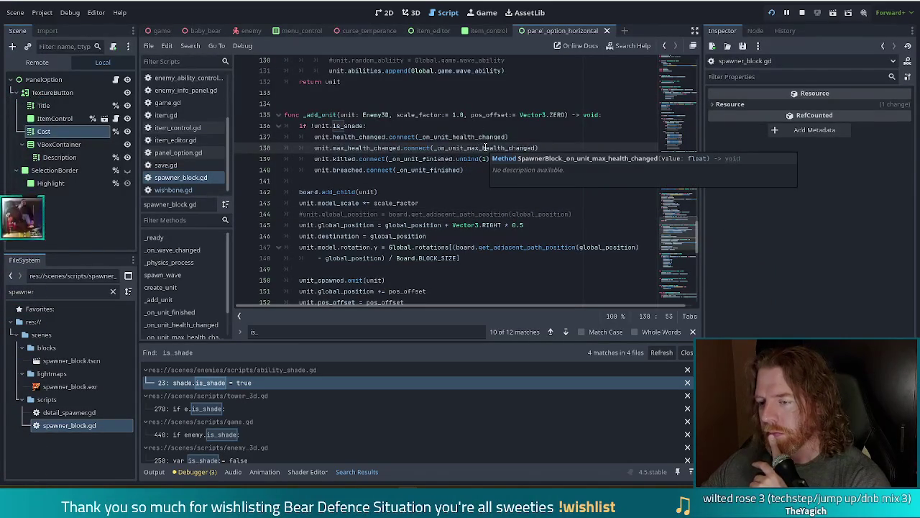
Step: Rerun the project and start a NEW GAME from the main menu
{"action": "left_click", "coordinate": [772, 12]}
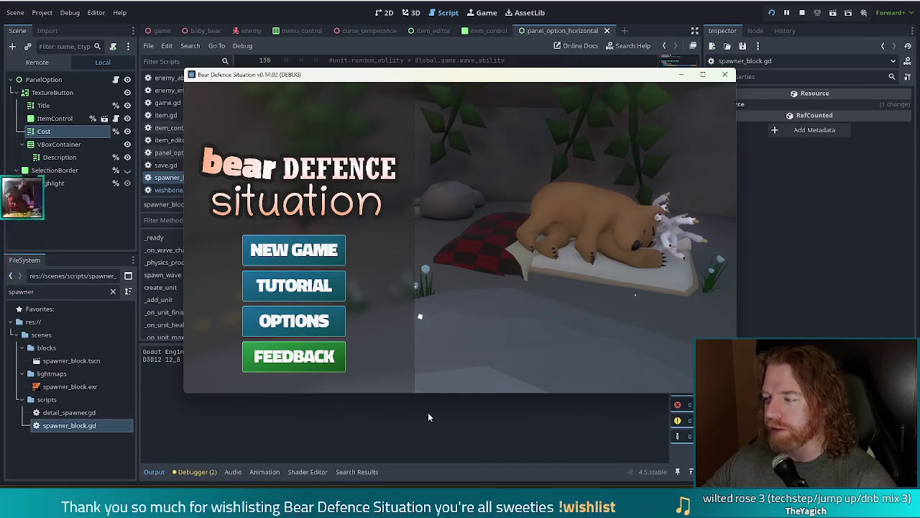
{"action": "left_click", "coordinate": [304, 253]}
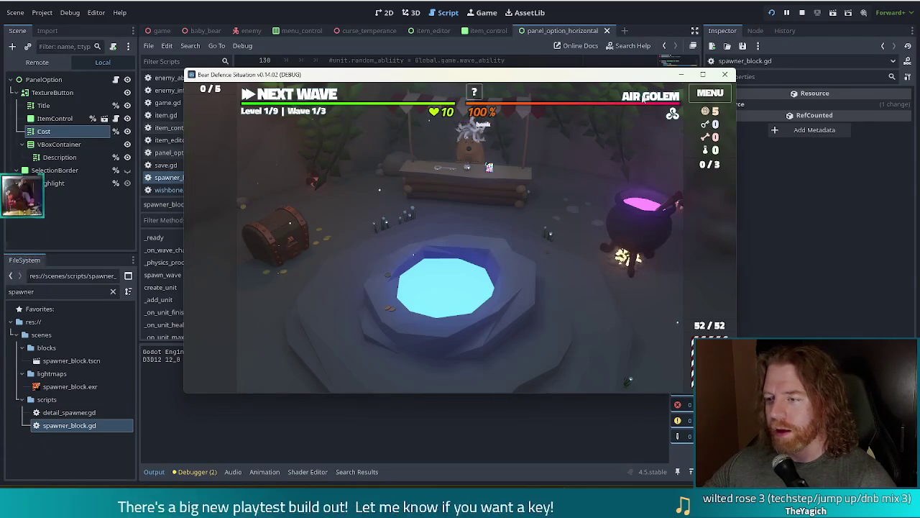
Step: Go to the level map and discard the 5, 8 and 10 cards
{"action": "mouse_move", "coordinate": [644, 101]}
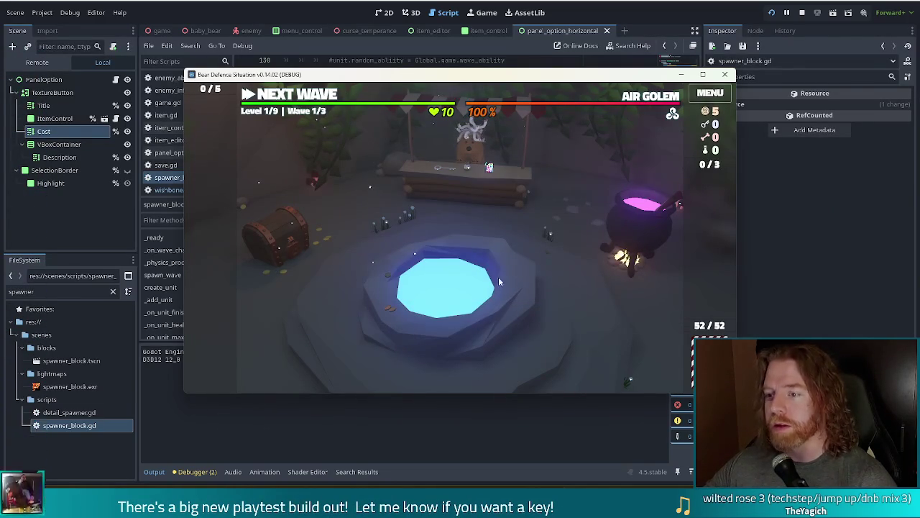
{"action": "left_click", "coordinate": [290, 95]}
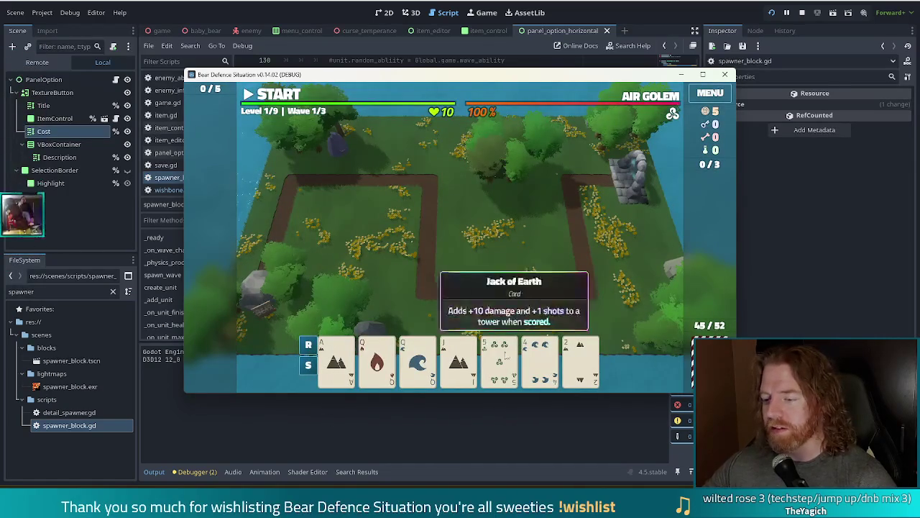
{"action": "left_click", "coordinate": [498, 356]}
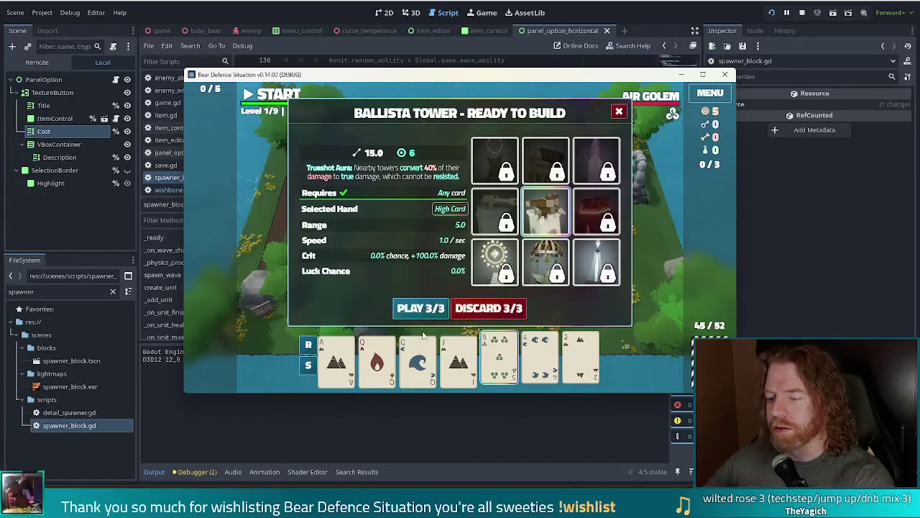
{"action": "left_click", "coordinate": [475, 310]}
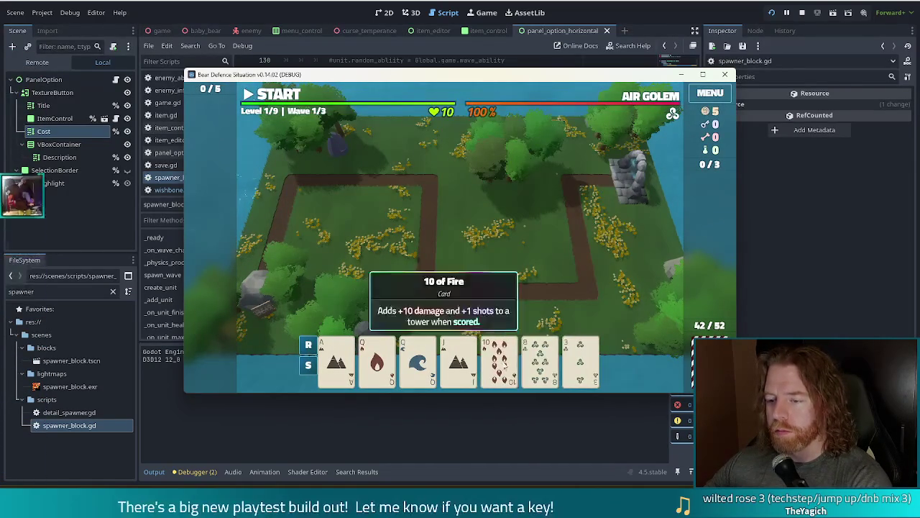
{"action": "left_click", "coordinate": [540, 357]}
{"action": "left_click", "coordinate": [474, 309]}
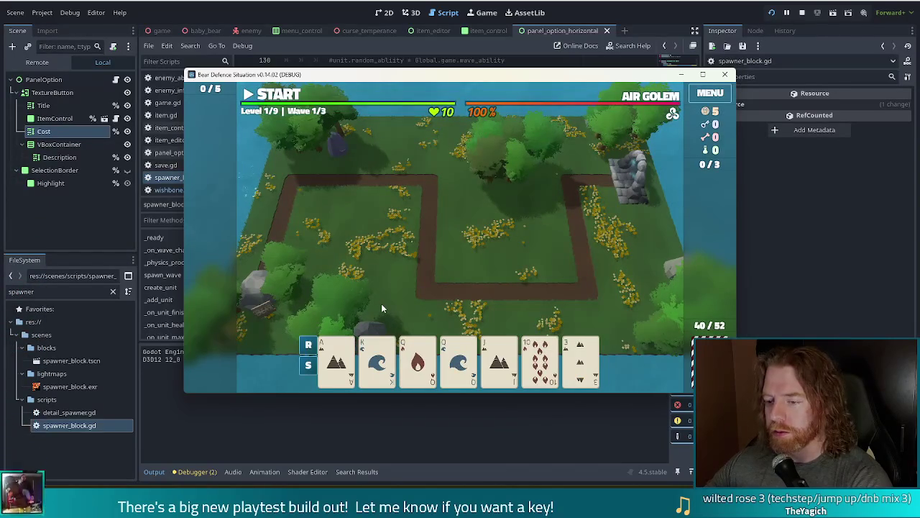
{"action": "left_click", "coordinate": [539, 359]}
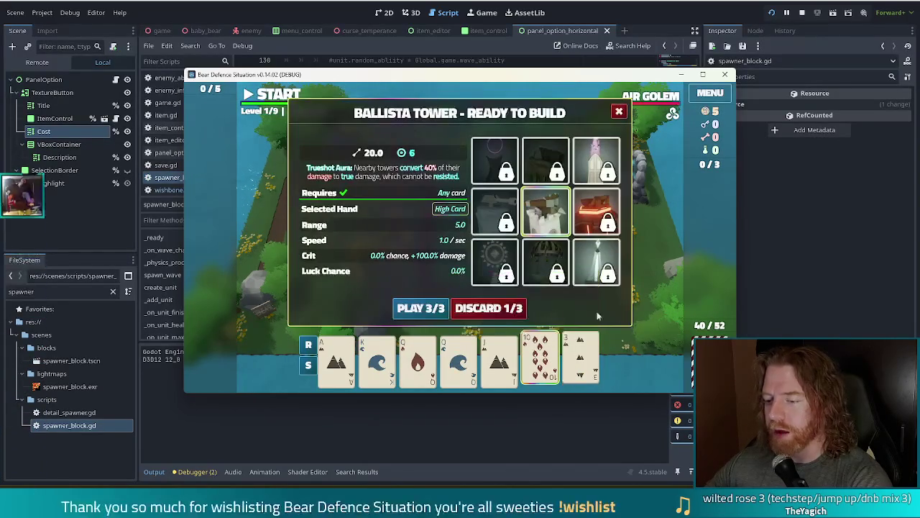
{"action": "left_click", "coordinate": [479, 310]}
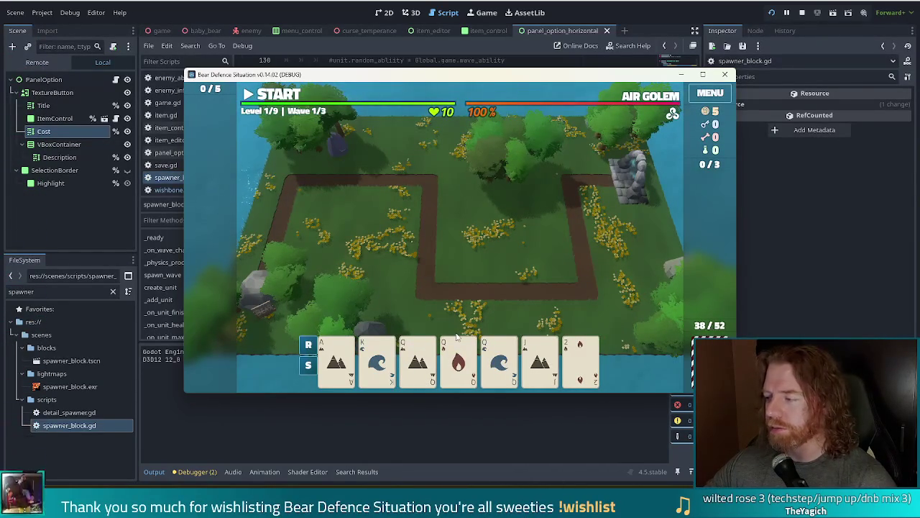
Step: Play three queens as a ballista tower on the grass
{"action": "mouse_move", "coordinate": [458, 360]}
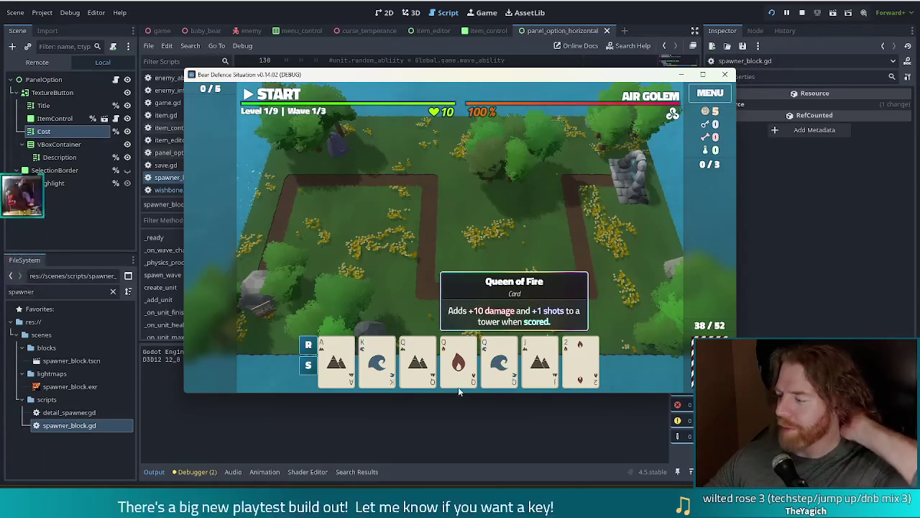
{"action": "mouse_move", "coordinate": [513, 374]}
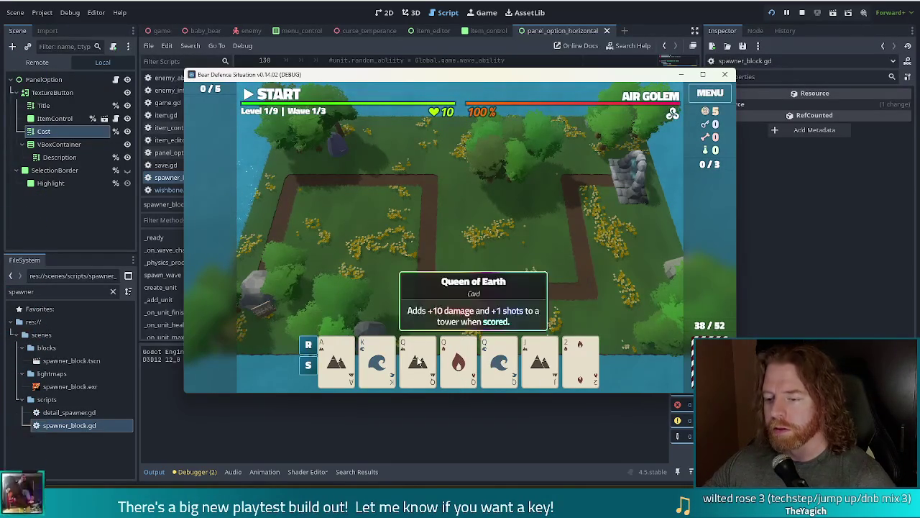
{"action": "left_click", "coordinate": [418, 360]}
{"action": "left_click", "coordinate": [458, 359]}
{"action": "left_click", "coordinate": [486, 363]}
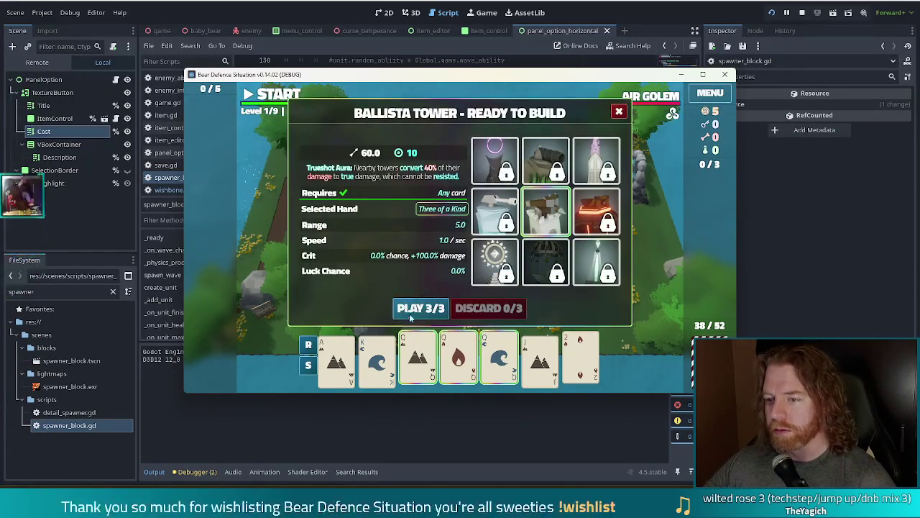
{"action": "left_click", "coordinate": [421, 308]}
{"action": "left_click", "coordinate": [536, 249]}
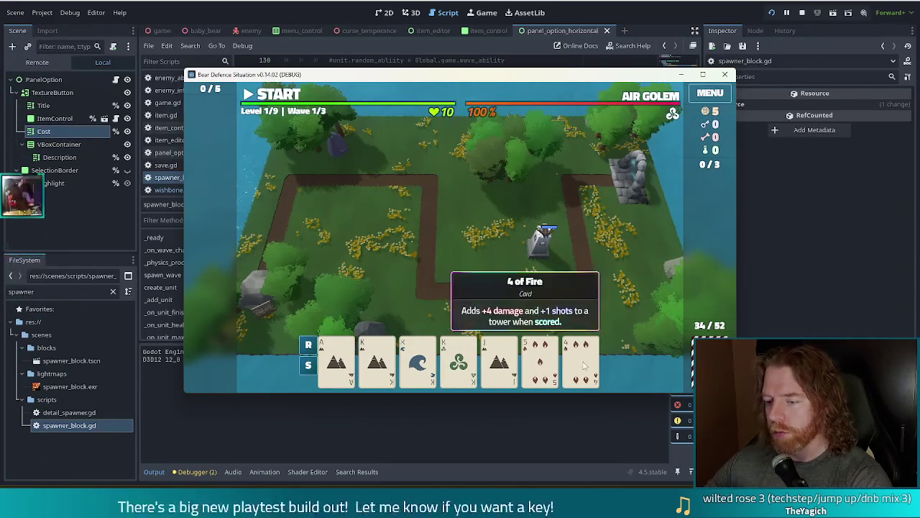
Step: Play three kings as a second ballista tower inside the path loop
{"action": "left_click", "coordinate": [377, 359]}
{"action": "left_click", "coordinate": [418, 359]}
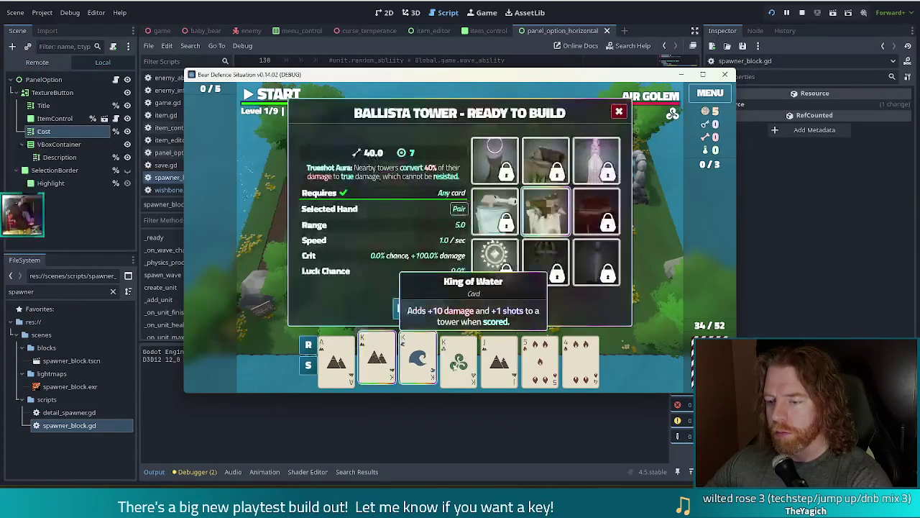
{"action": "left_click", "coordinate": [458, 360]}
{"action": "left_click", "coordinate": [422, 308]}
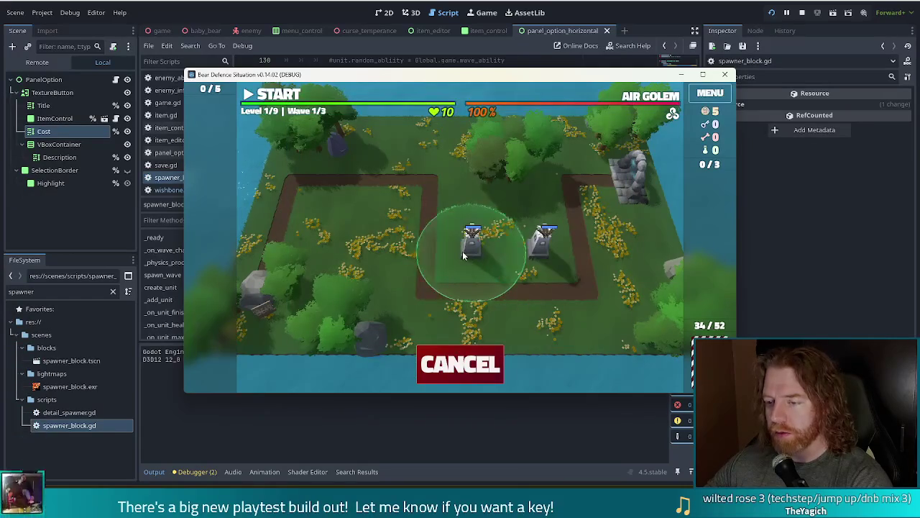
{"action": "left_click", "coordinate": [467, 234]}
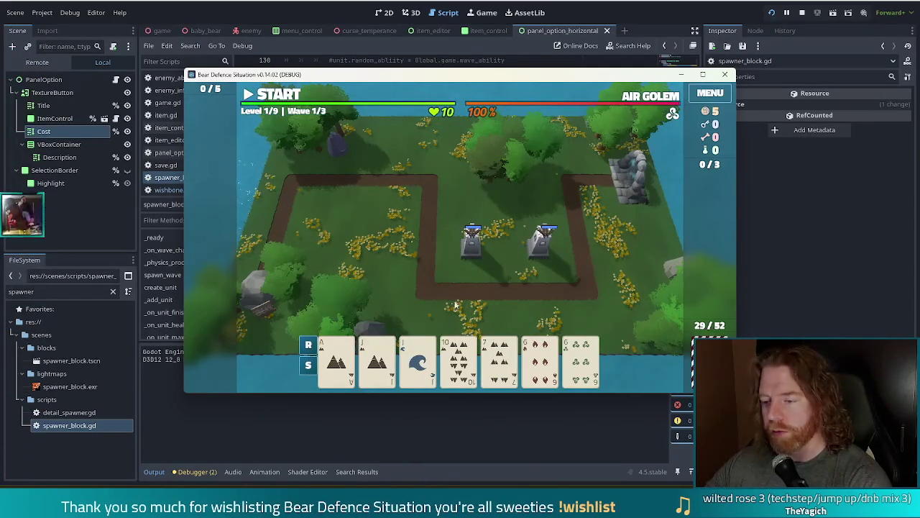
Step: Play a two pair hand as a third ballista tower and dismiss the wave summary
{"action": "left_click", "coordinate": [428, 378]}
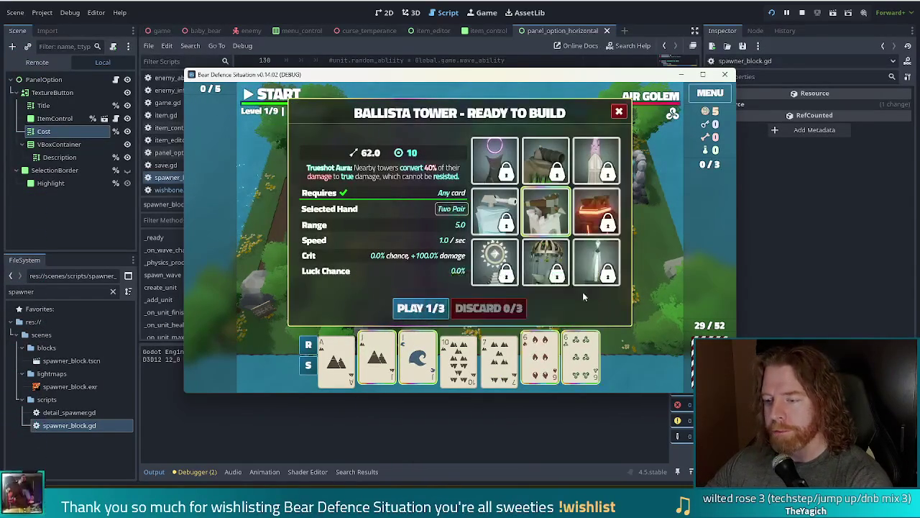
{"action": "left_click", "coordinate": [426, 308]}
{"action": "left_click", "coordinate": [380, 197]}
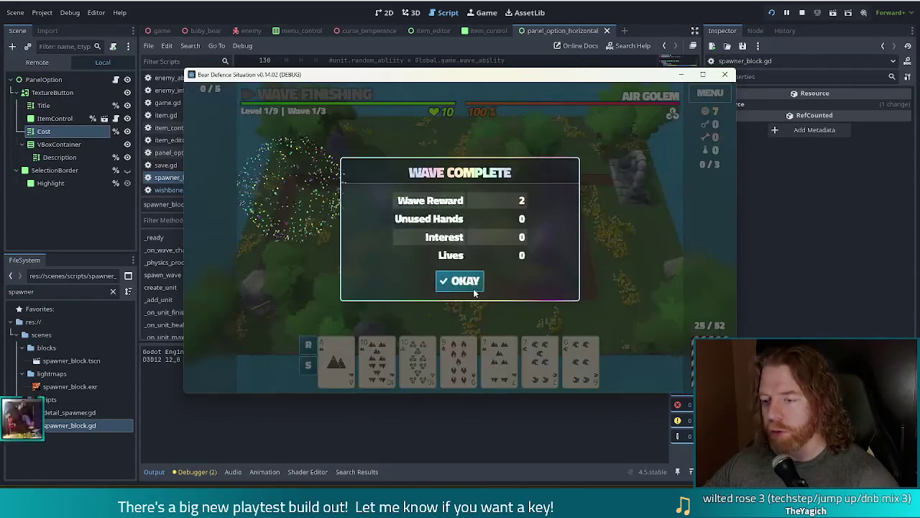
{"action": "left_click", "coordinate": [476, 286]}
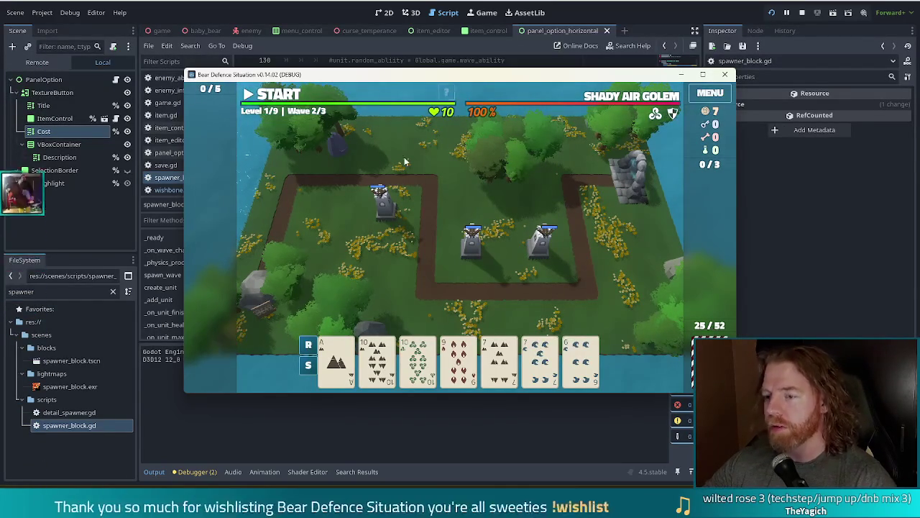
Step: Start wave 2 and dismiss its completion summary
{"action": "left_click", "coordinate": [277, 97]}
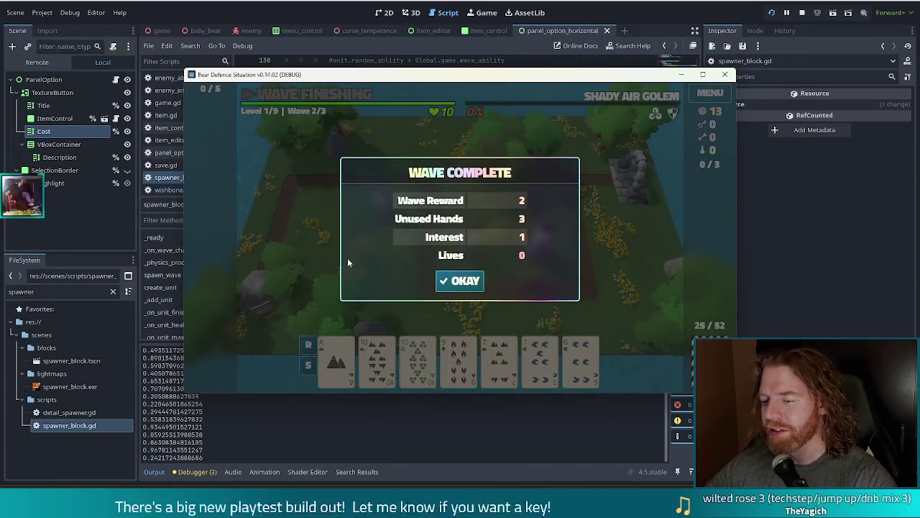
{"action": "left_click", "coordinate": [467, 283]}
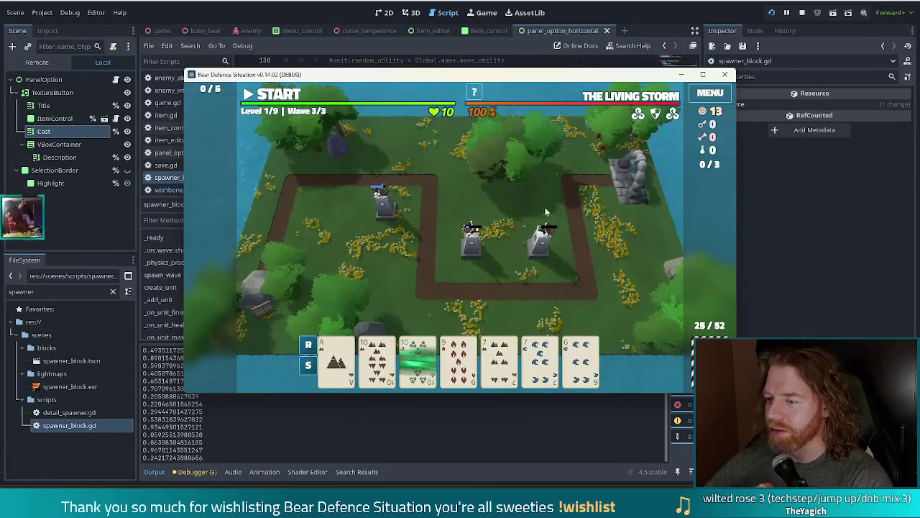
Step: Play a Two Pair of 10s and 7s and place the ballista beside the path
{"action": "left_click", "coordinate": [378, 360]}
{"action": "left_click", "coordinate": [434, 364]}
{"action": "left_click", "coordinate": [500, 359]}
{"action": "left_click", "coordinate": [539, 360]}
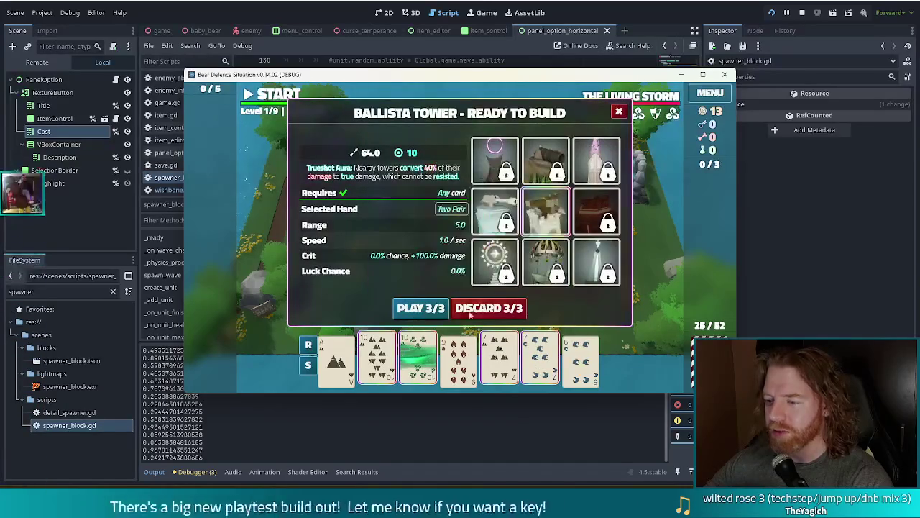
{"action": "left_click", "coordinate": [420, 308]}
{"action": "left_click", "coordinate": [568, 255]}
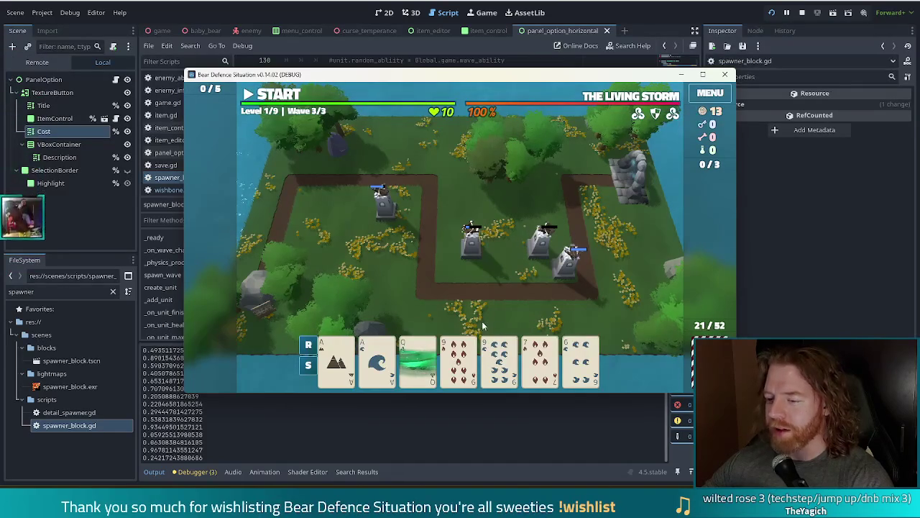
Step: Play a Two Pair of Aces and 9s and place another ballista beside the path
{"action": "left_click", "coordinate": [337, 360]}
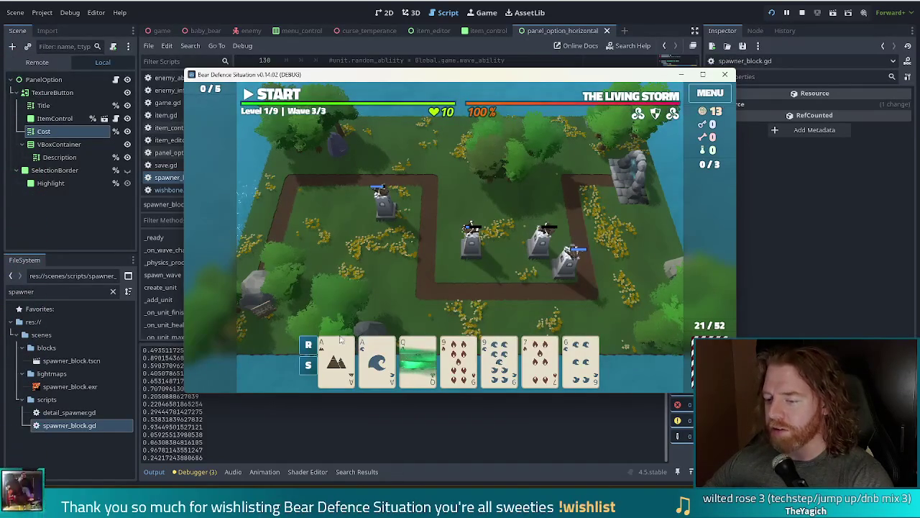
{"action": "left_click", "coordinate": [376, 355]}
{"action": "left_click", "coordinate": [458, 356]}
{"action": "left_click", "coordinate": [499, 355]}
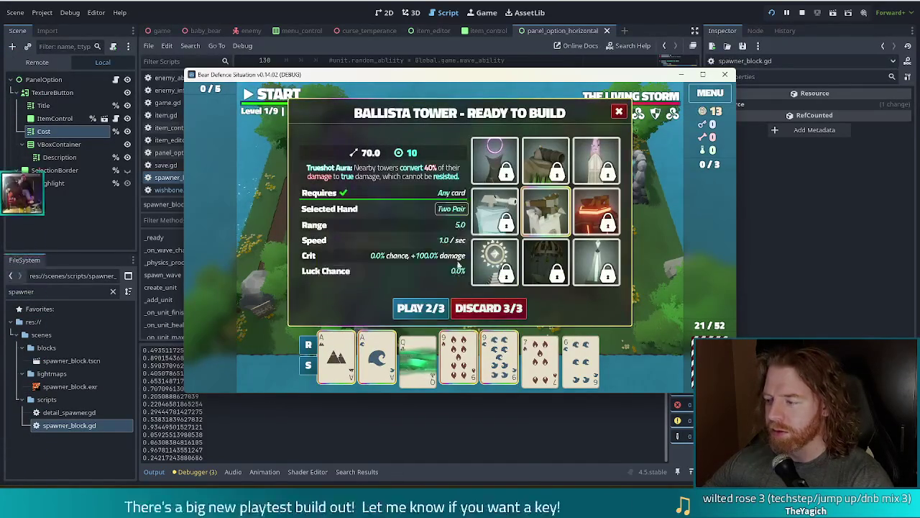
{"action": "left_click", "coordinate": [429, 310]}
{"action": "left_click", "coordinate": [444, 283]}
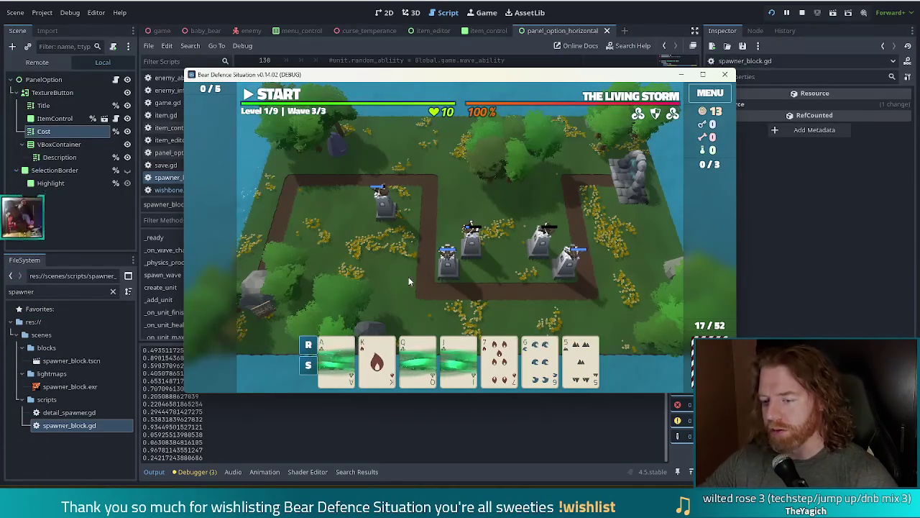
Step: Discard the 7 of Fire and an Ace, place a third ballista by the upper path, and start wave 3
{"action": "left_click", "coordinate": [500, 357]}
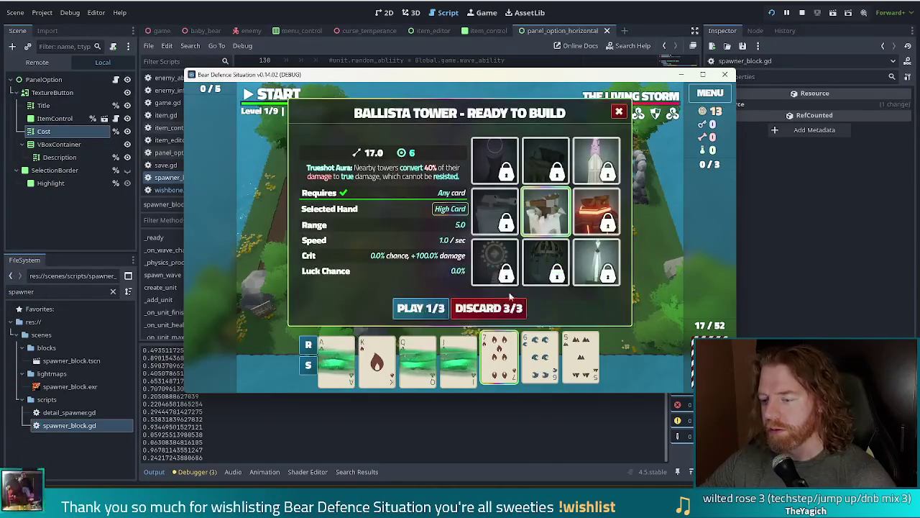
{"action": "left_click", "coordinate": [490, 308]}
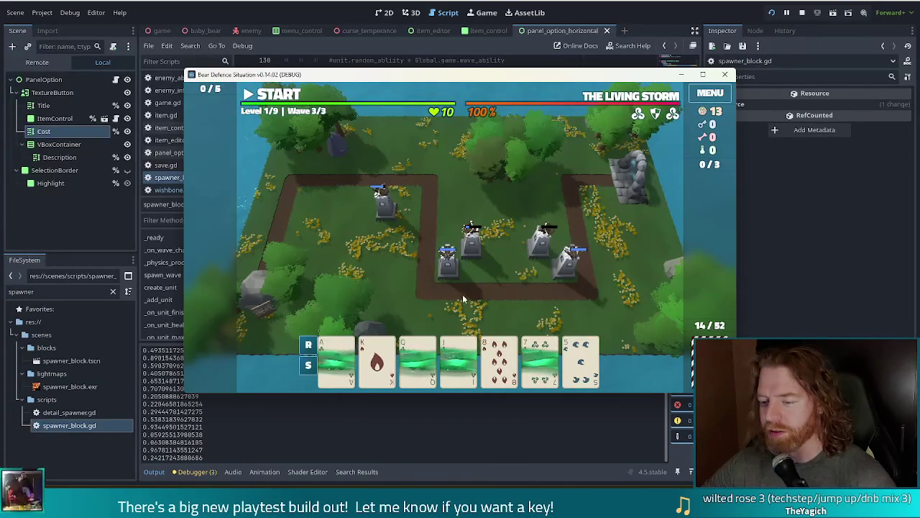
{"action": "left_click", "coordinate": [338, 363]}
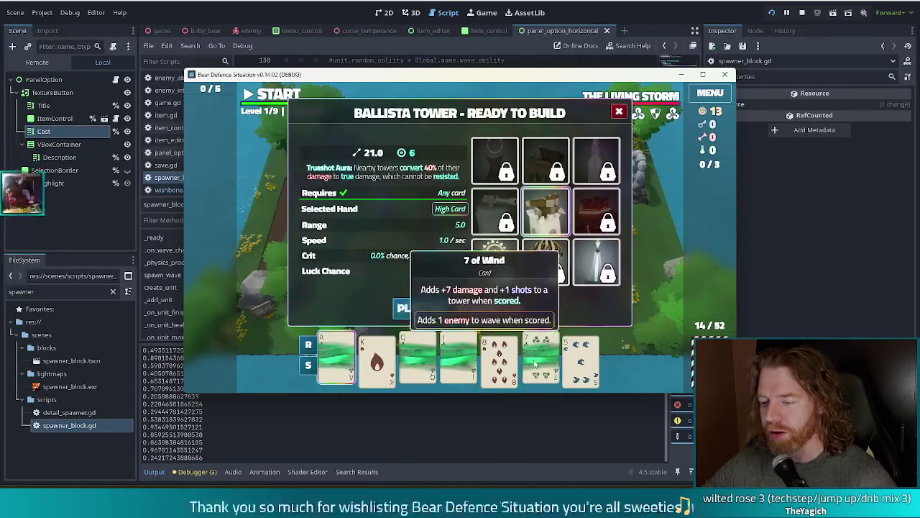
{"action": "left_click", "coordinate": [488, 309]}
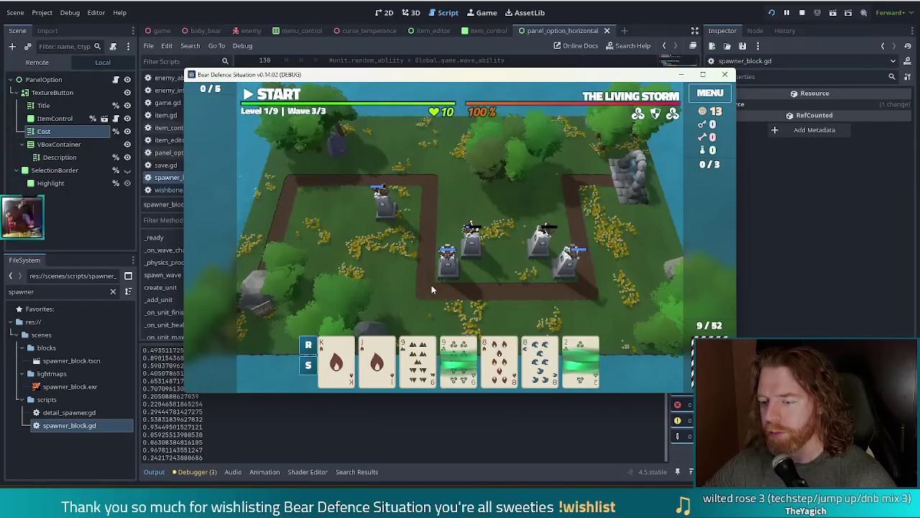
{"action": "left_click", "coordinate": [419, 356]}
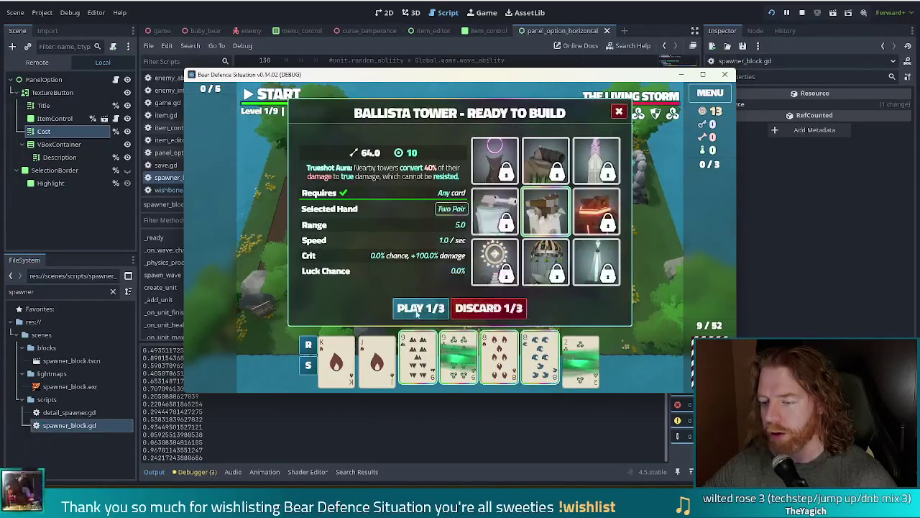
{"action": "left_click", "coordinate": [420, 306]}
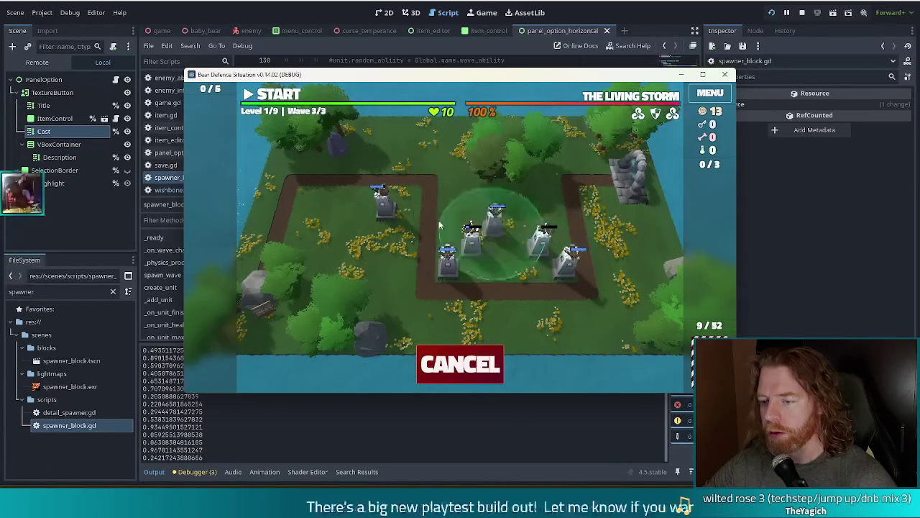
{"action": "left_click", "coordinate": [404, 189]}
{"action": "key", "text": "space"}
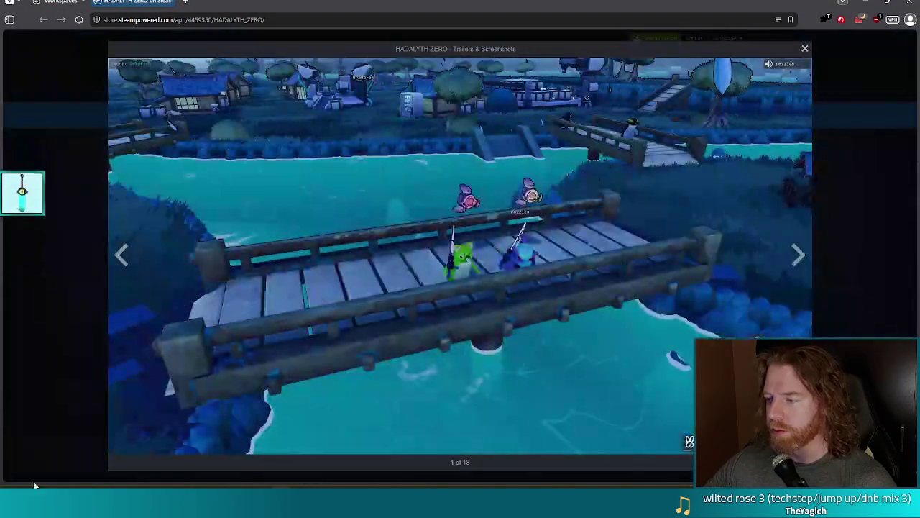
Step: Copy the HADALYTH ZERO store page address and page through its screenshots to image 5 of 18
{"action": "left_click", "coordinate": [267, 20]}
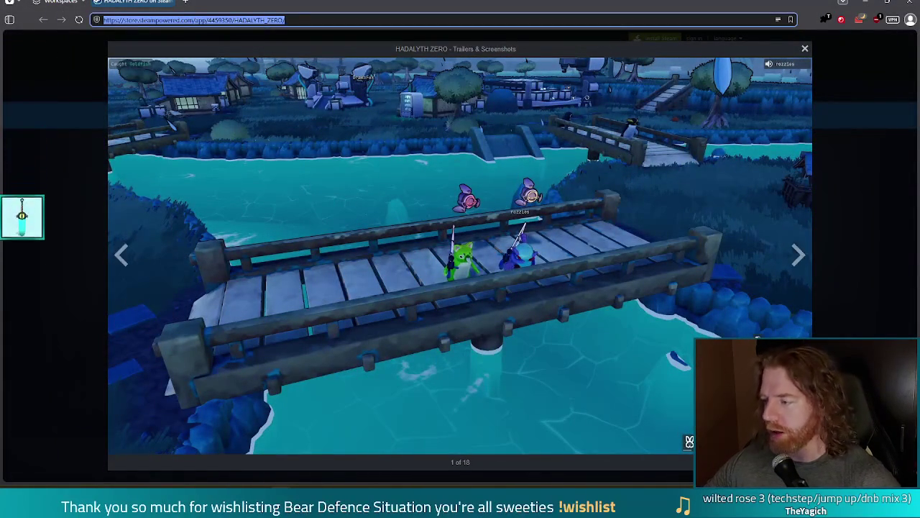
{"action": "key", "text": "Escape"}
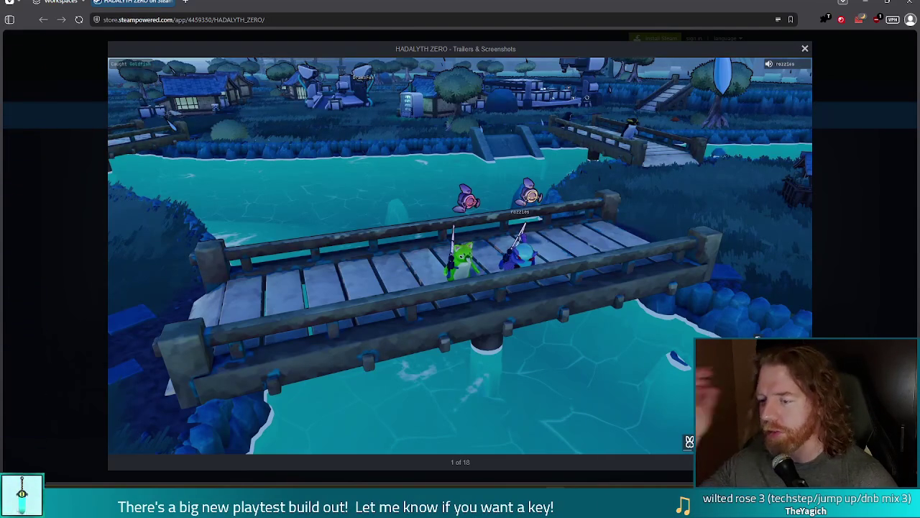
{"action": "mouse_move", "coordinate": [633, 315]}
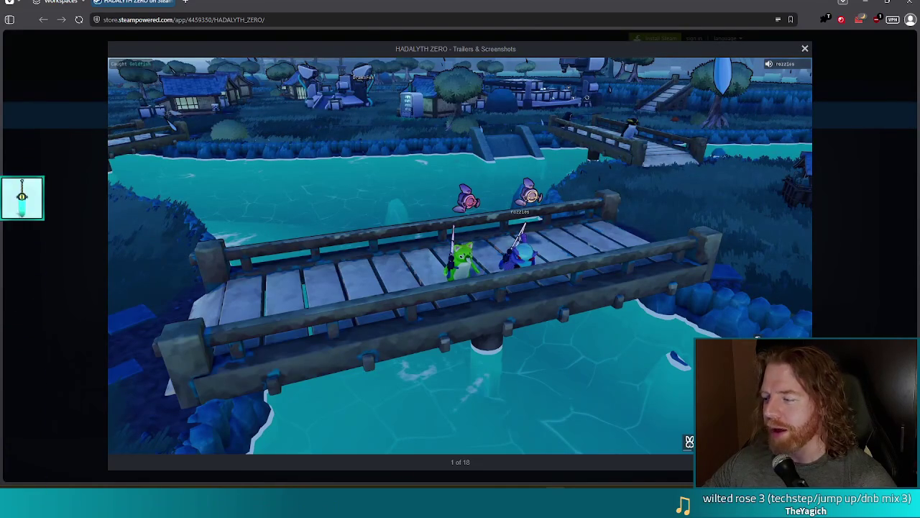
{"action": "mouse_move", "coordinate": [807, 273]}
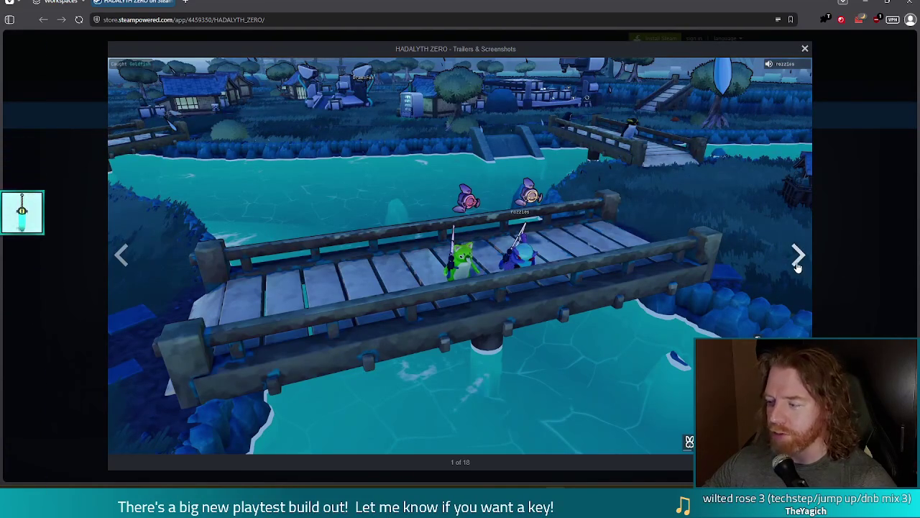
{"action": "left_click", "coordinate": [797, 252]}
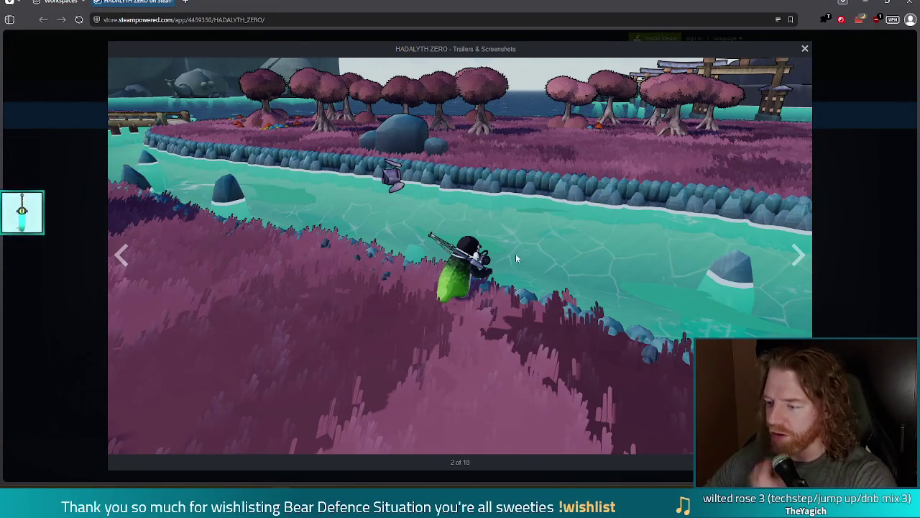
{"action": "left_click", "coordinate": [798, 255]}
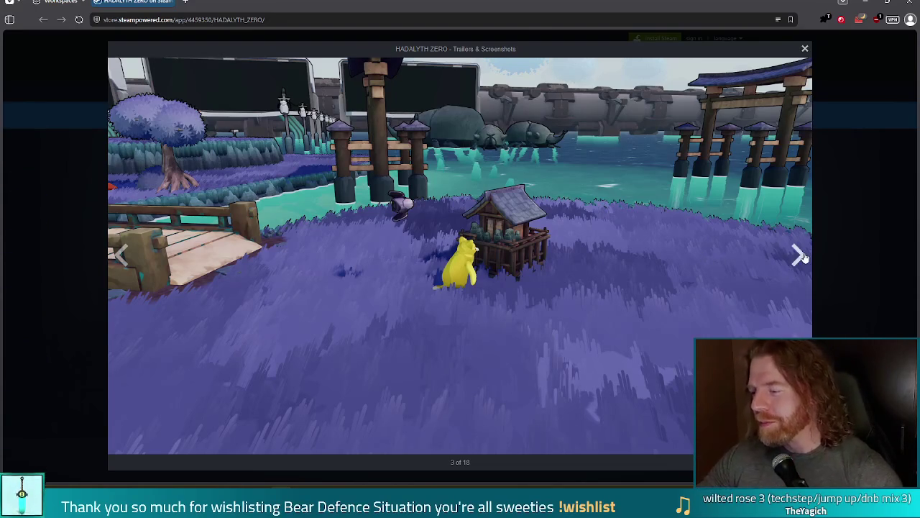
{"action": "left_click", "coordinate": [788, 260]}
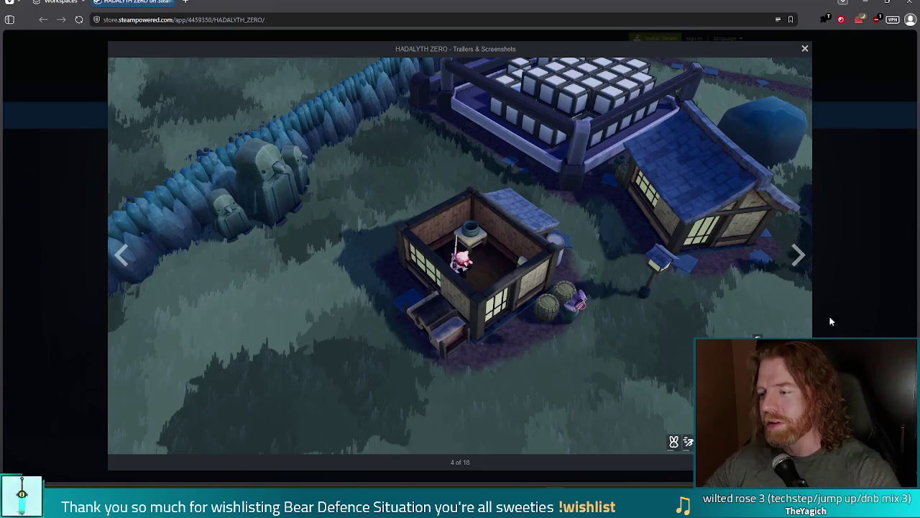
{"action": "left_click", "coordinate": [799, 255]}
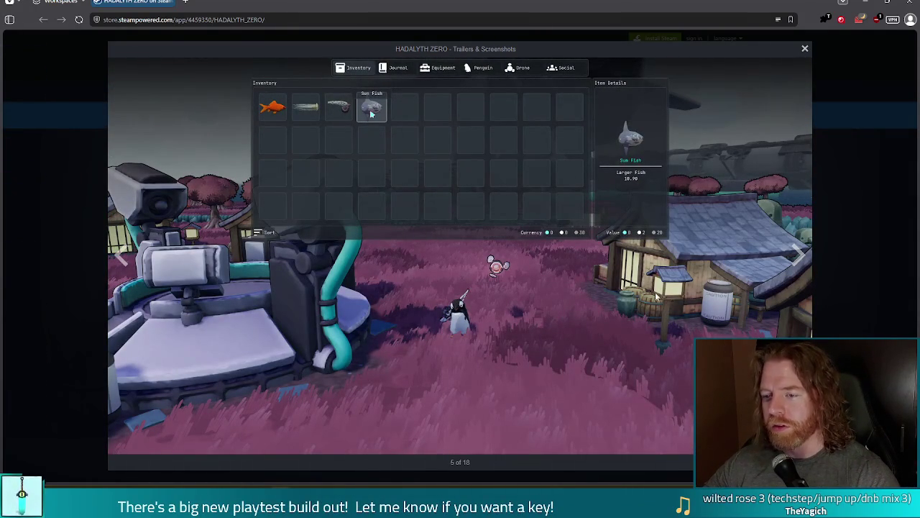
Step: Advance the HADALYTH ZERO screenshots from 6 to 10 of 18, then close the viewer
{"action": "left_click", "coordinate": [798, 258]}
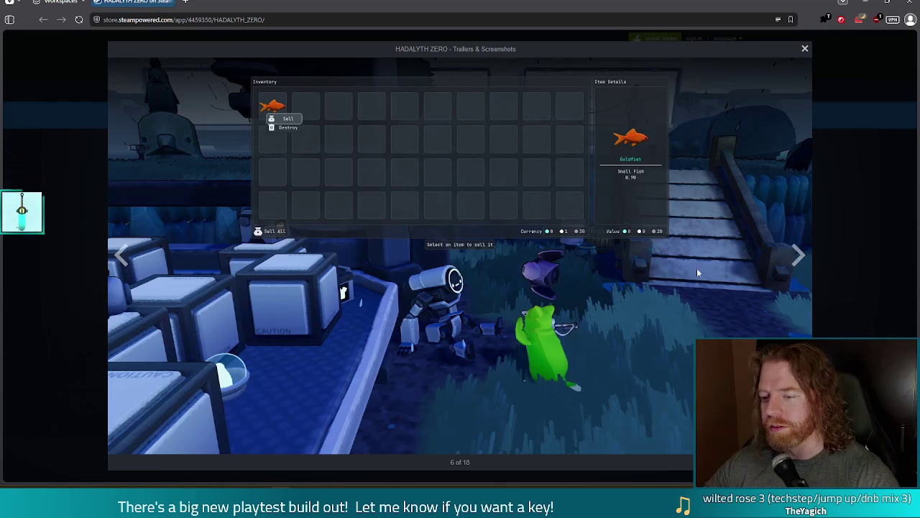
{"action": "left_click", "coordinate": [799, 255]}
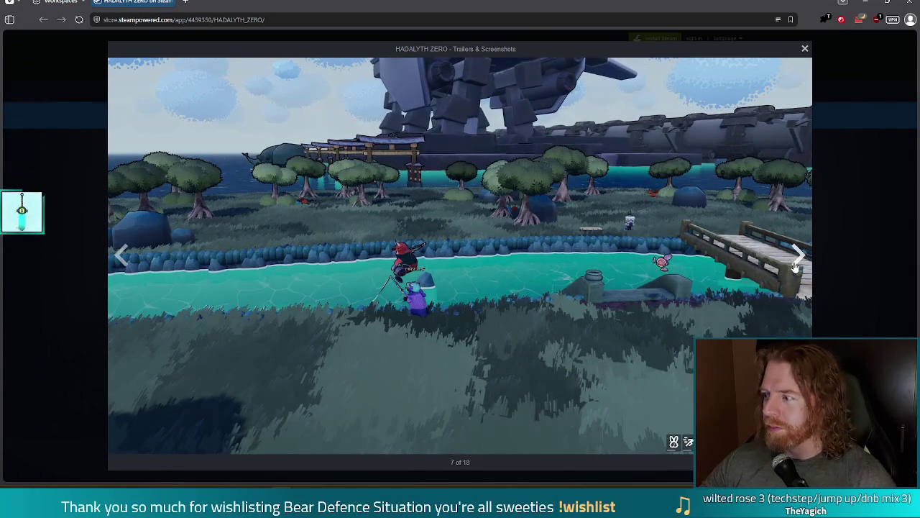
{"action": "left_click", "coordinate": [797, 264]}
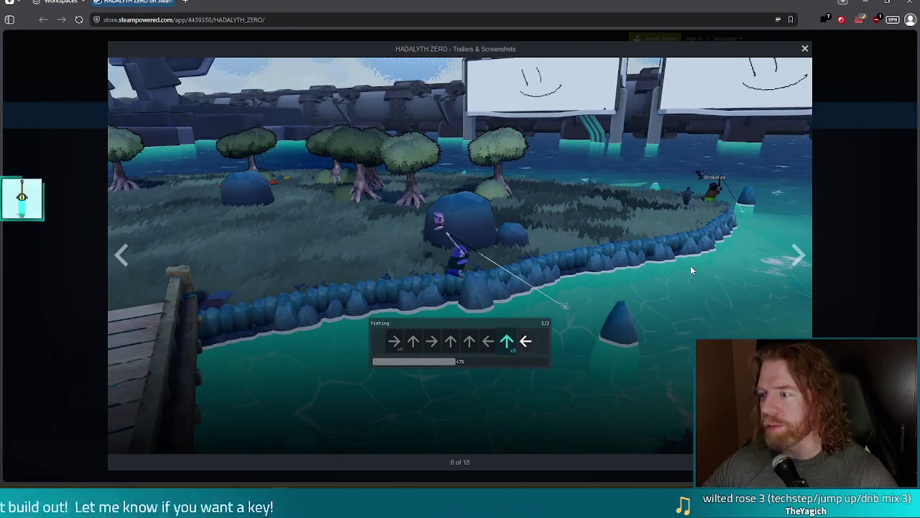
{"action": "left_click", "coordinate": [797, 255]}
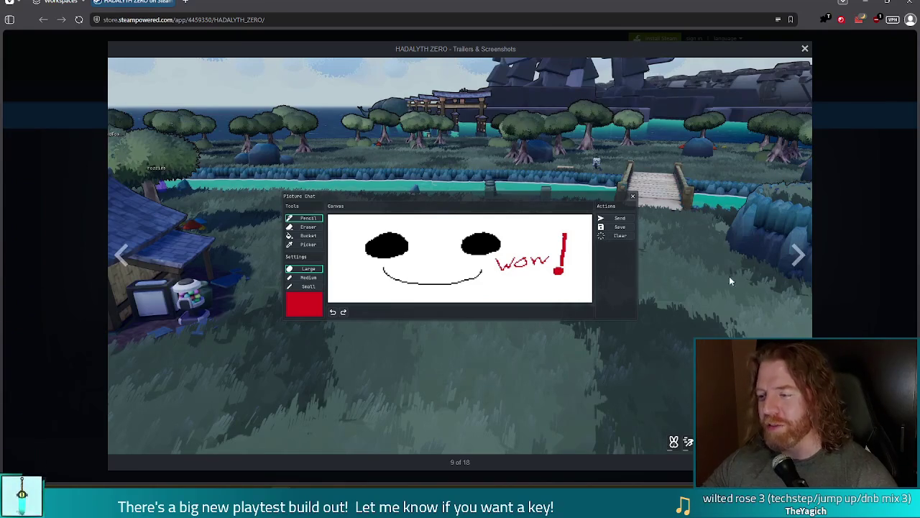
{"action": "left_click", "coordinate": [798, 257]}
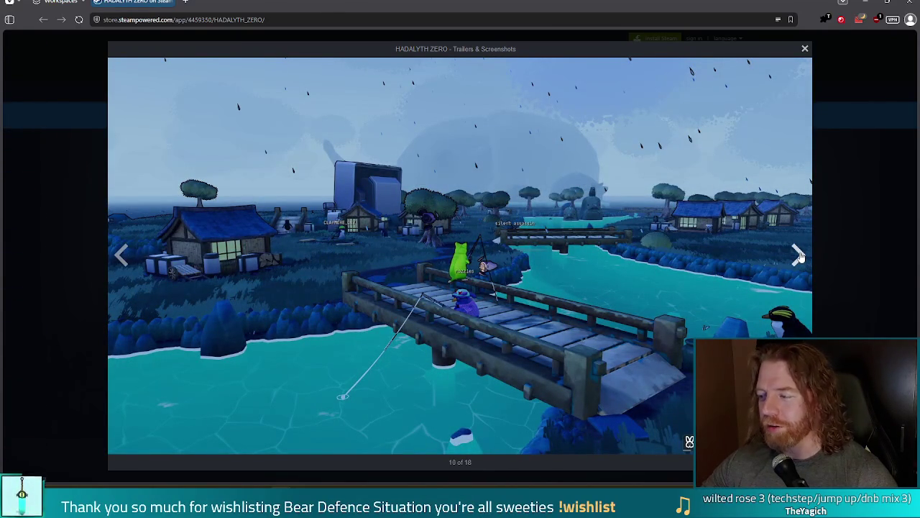
{"action": "left_click", "coordinate": [805, 51]}
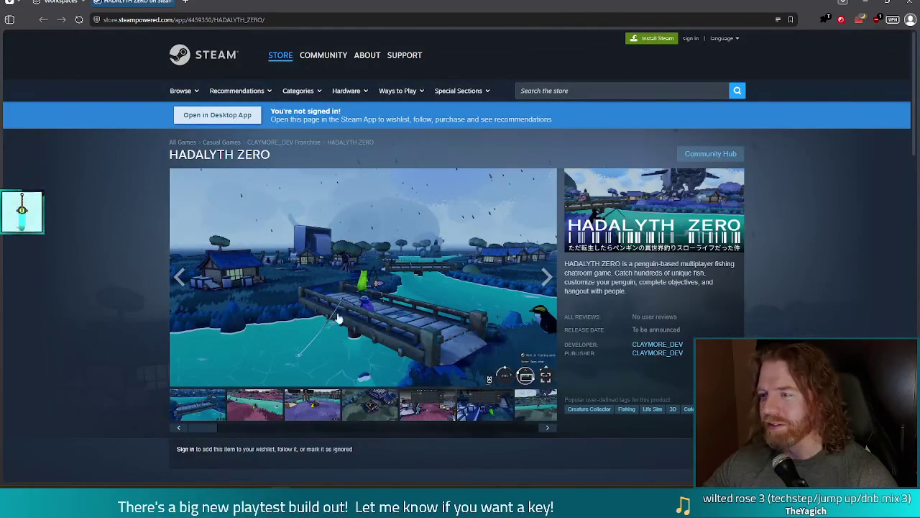
Step: Switch from the browser back to the running Godot playtest showing wave 3 complete
{"action": "key", "text": "alt+Tab"}
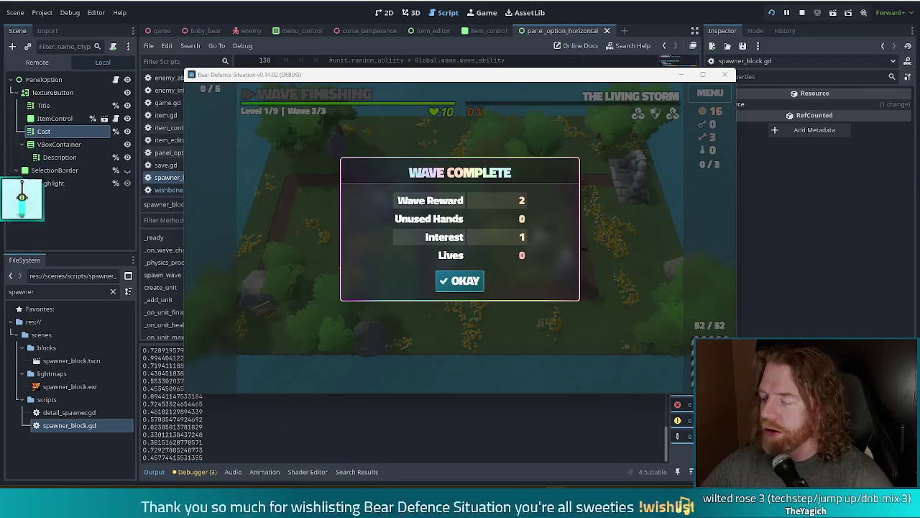
Step: Dismiss the wave 3 summary, upgrade a ballista to level 2, and throw a wish at the wishing well
{"action": "left_click", "coordinate": [464, 284]}
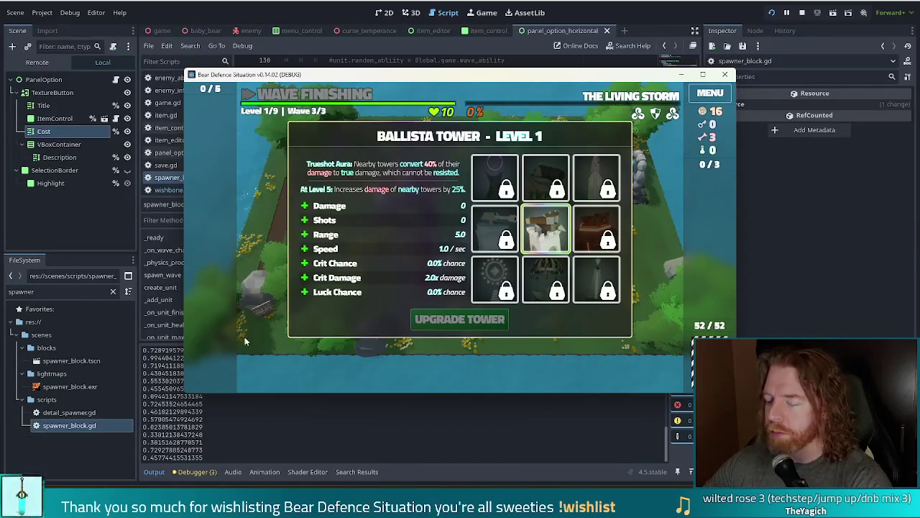
{"action": "left_click", "coordinate": [370, 223]}
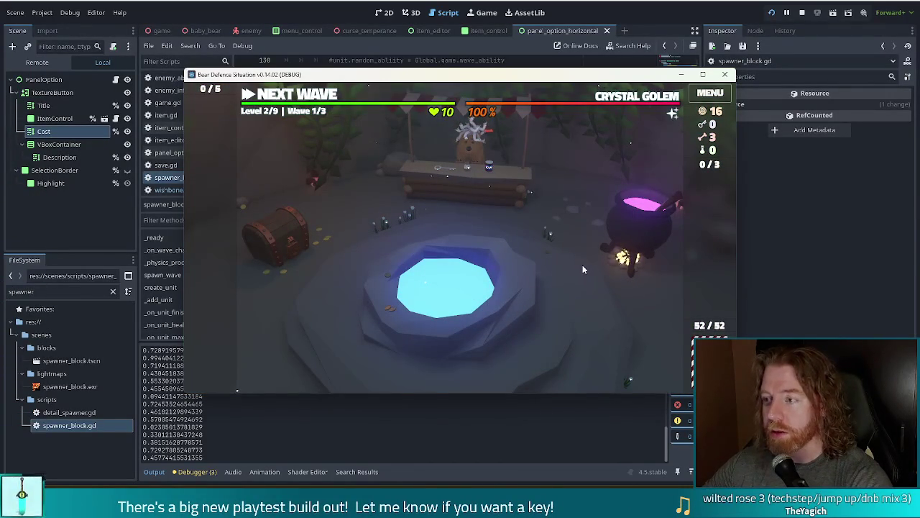
{"action": "left_click", "coordinate": [345, 11]}
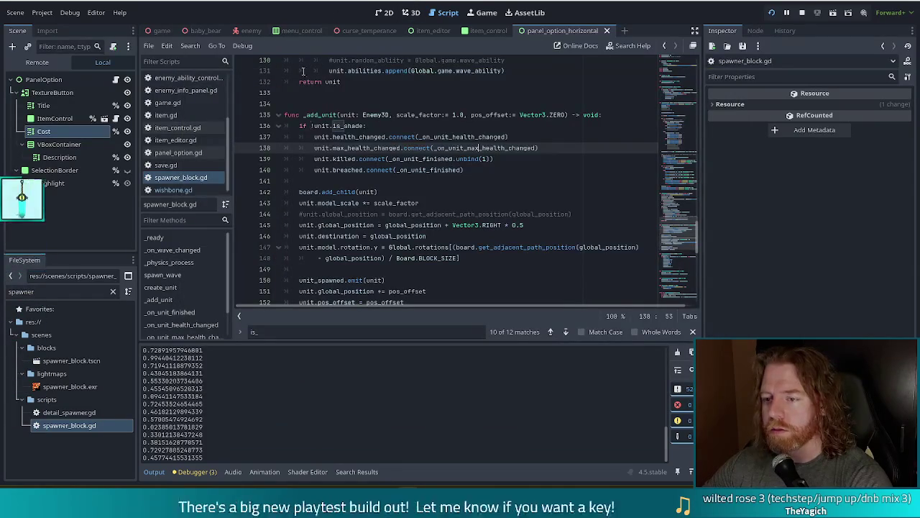
{"action": "mouse_move", "coordinate": [460, 161]}
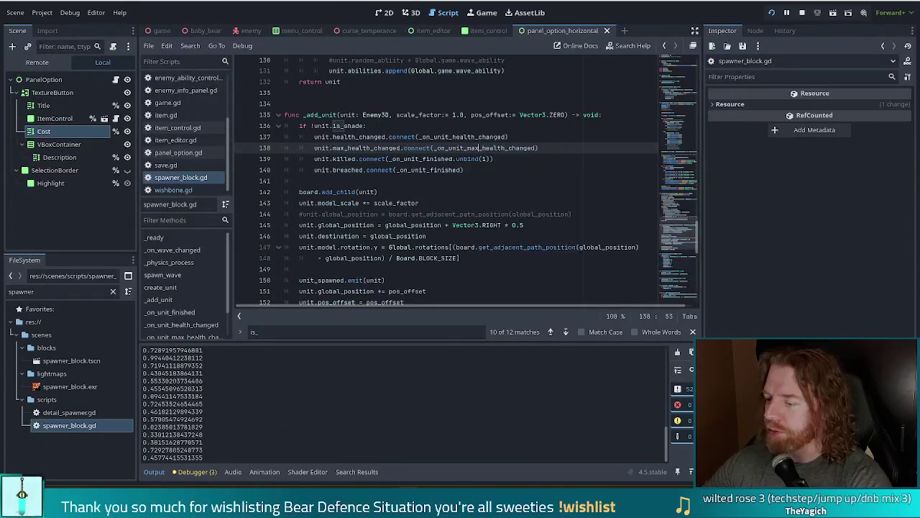
{"action": "key", "text": "alt+Tab"}
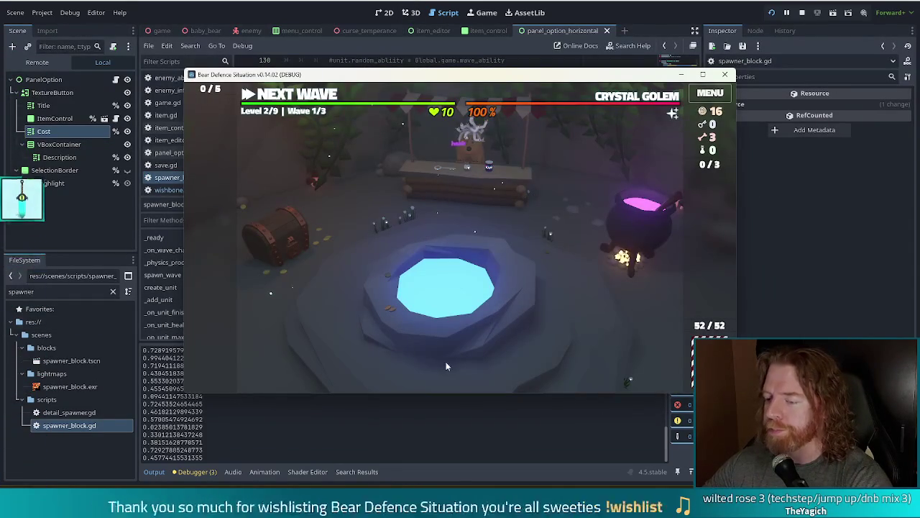
{"action": "left_click", "coordinate": [446, 362]}
{"action": "left_click", "coordinate": [568, 287]}
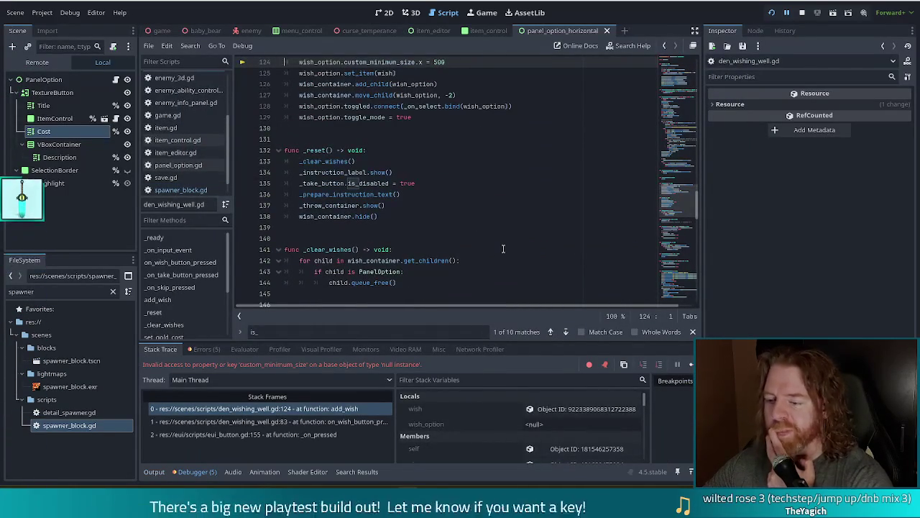
Step: Check add_wish line 123, stop the crashed run, and relaunch the project with F5
{"action": "scroll", "coordinate": [502, 245], "scroll_direction": "up", "scroll_amount": 2}
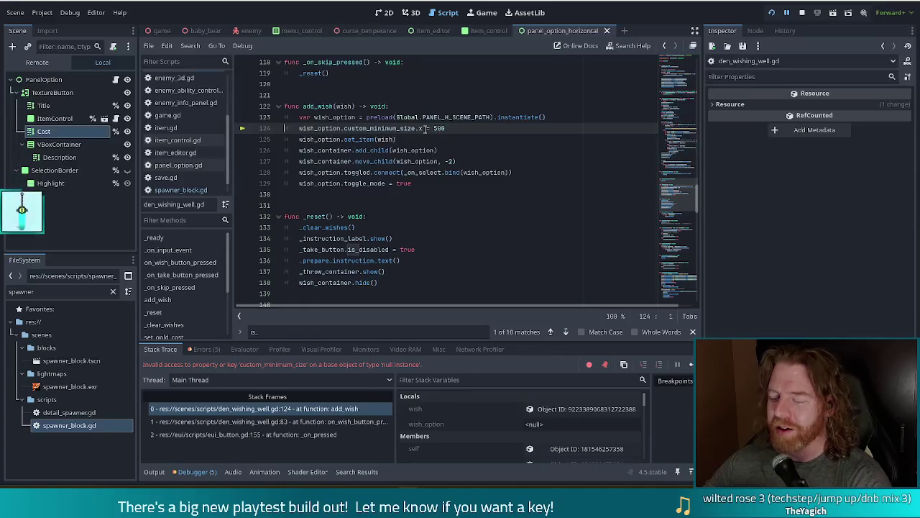
{"action": "left_click", "coordinate": [327, 116]}
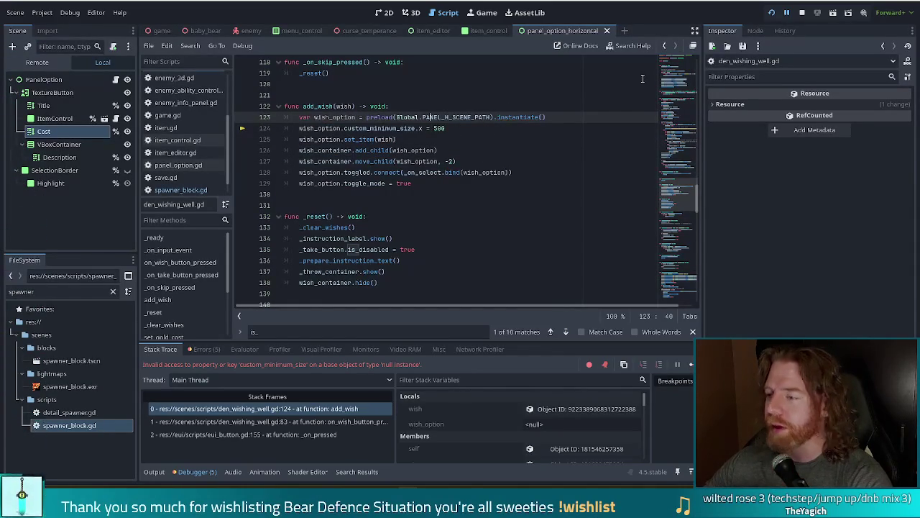
{"action": "left_click", "coordinate": [803, 12]}
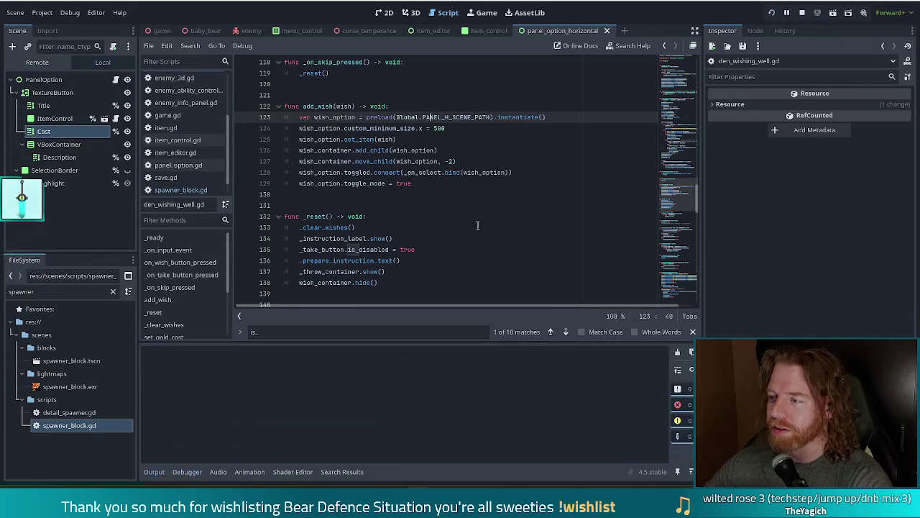
{"action": "key", "text": "F5"}
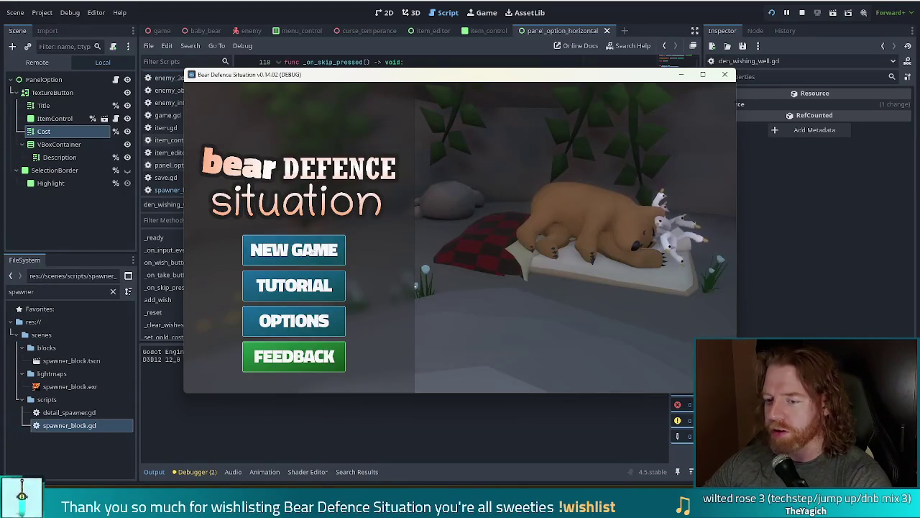
Step: Start a new game and throw a wish at the wishing well to reproduce the crash
{"action": "left_click", "coordinate": [308, 250]}
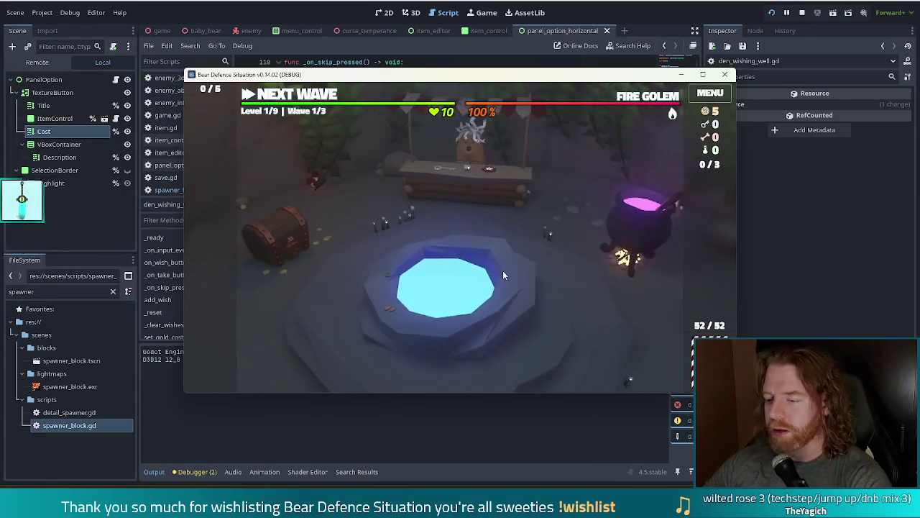
{"action": "left_click", "coordinate": [503, 271]}
{"action": "left_click", "coordinate": [546, 284]}
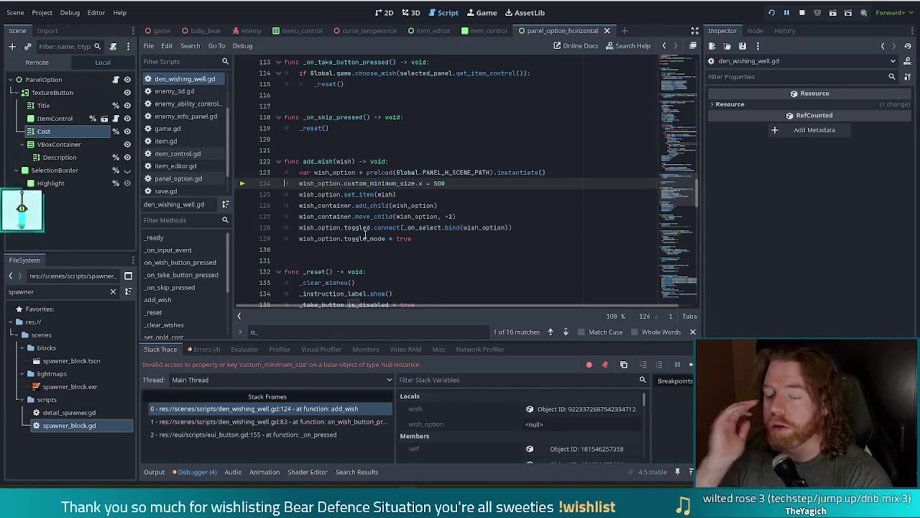
Step: Jump from line 123 to the PANEL_H_SCENE_PATH definition in global.gd and view the panel_option_horizontal scene in 2D
{"action": "left_click", "coordinate": [449, 173]}
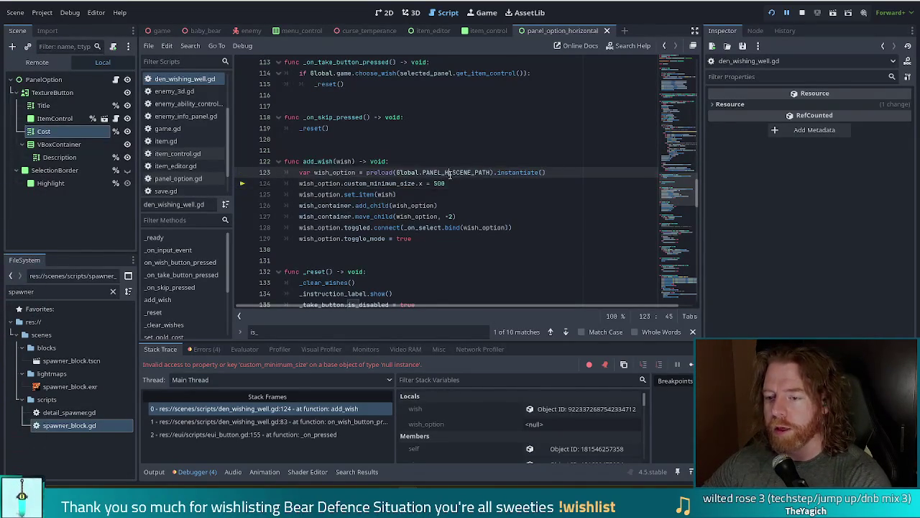
{"action": "left_click_drag", "start_coordinate": [327, 172], "coordinate": [526, 173]}
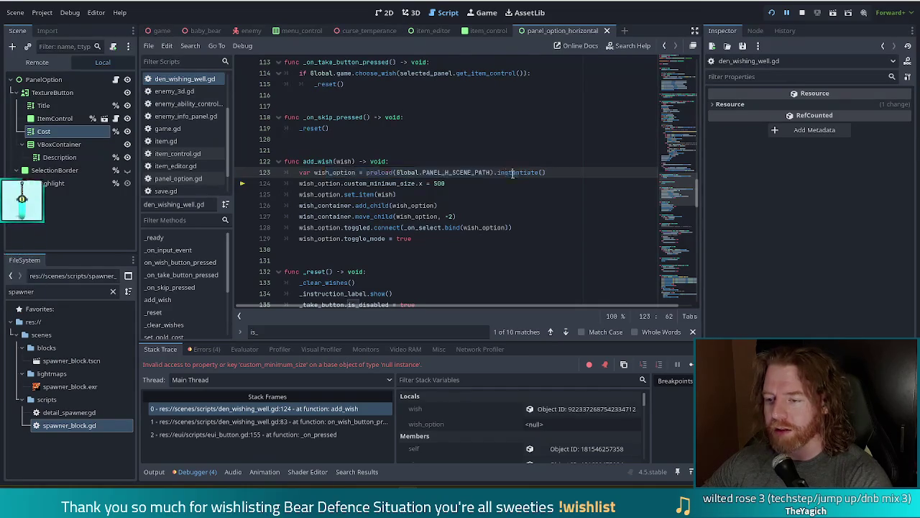
{"action": "left_click", "coordinate": [463, 173]}
{"action": "mouse_move", "coordinate": [464, 172]}
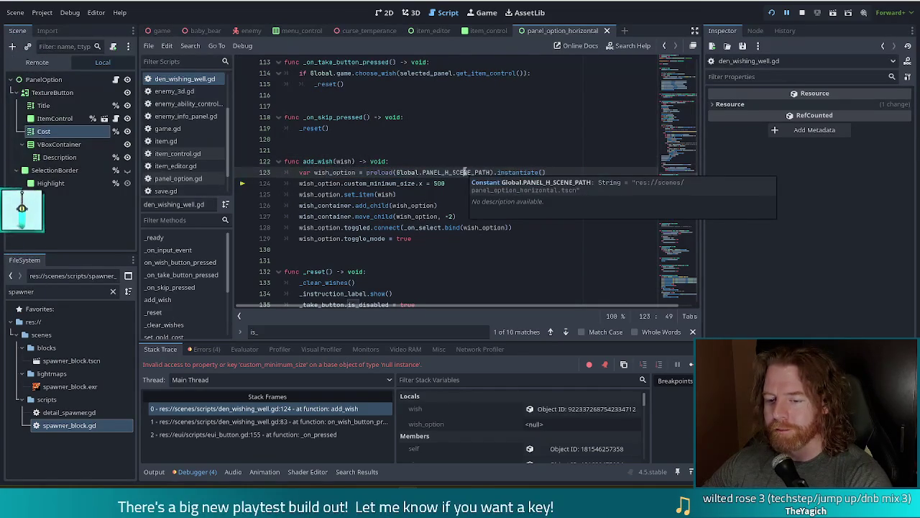
{"action": "left_click", "coordinate": [404, 205]}
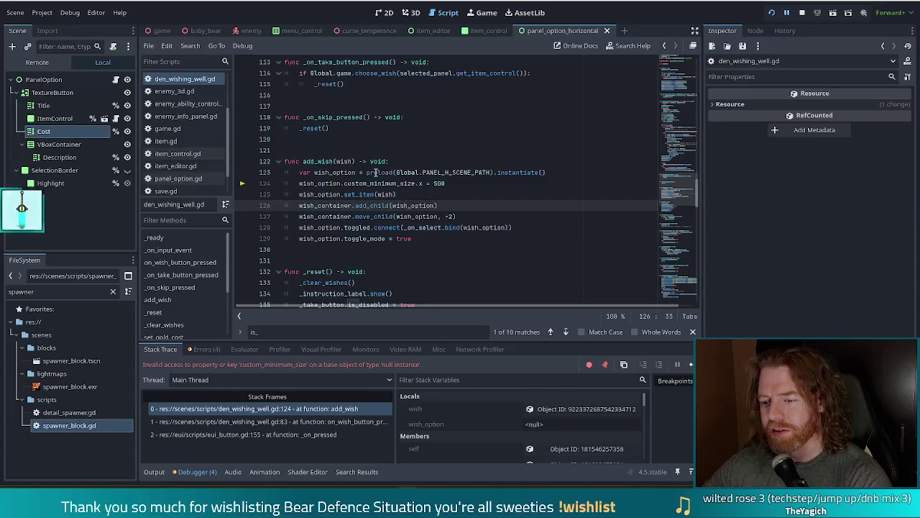
{"action": "mouse_move", "coordinate": [375, 173]}
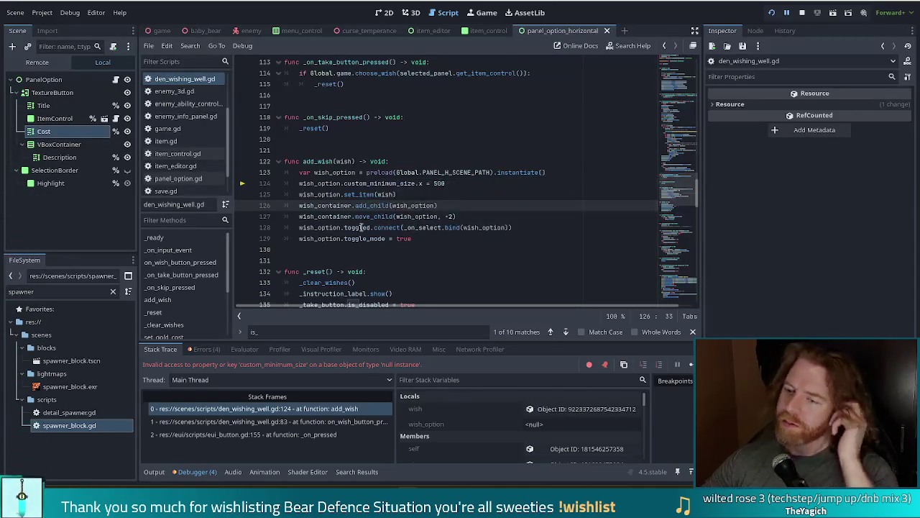
{"action": "left_click", "coordinate": [447, 173]}
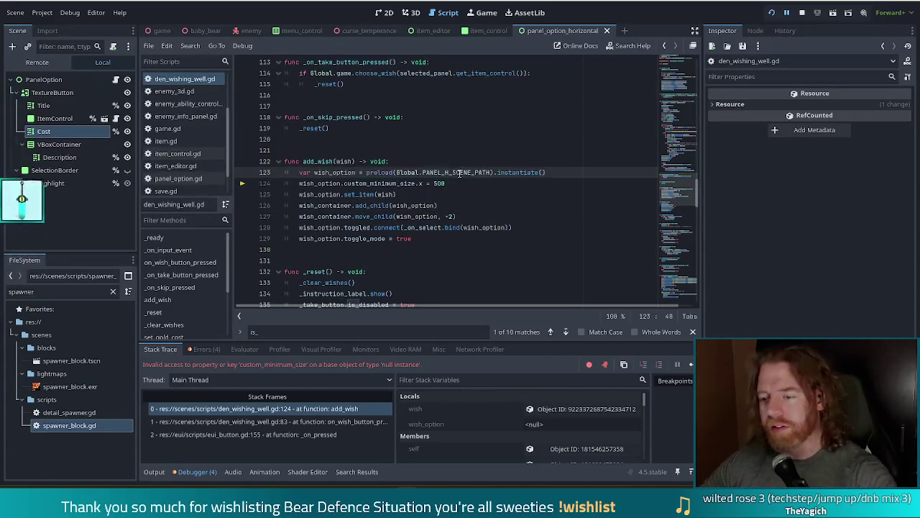
{"action": "left_click", "coordinate": [447, 173], "text": "ctrl"}
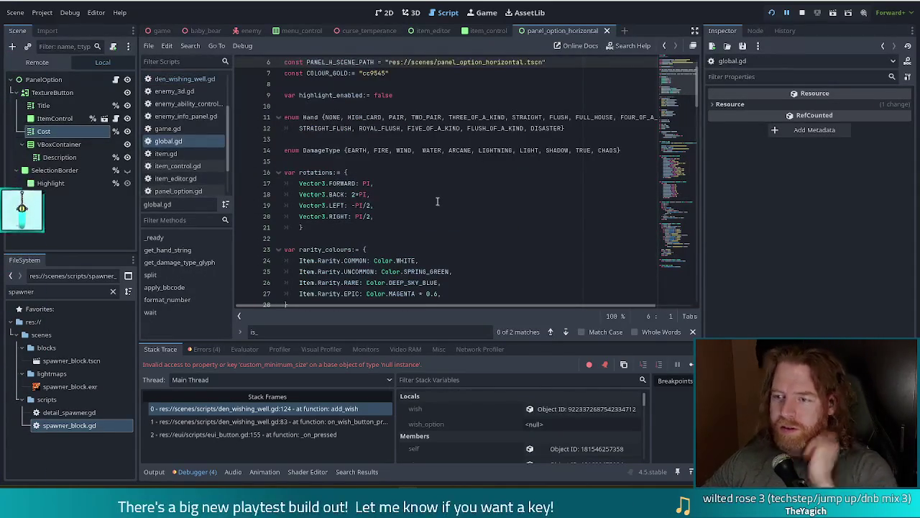
{"action": "left_click", "coordinate": [44, 291]}
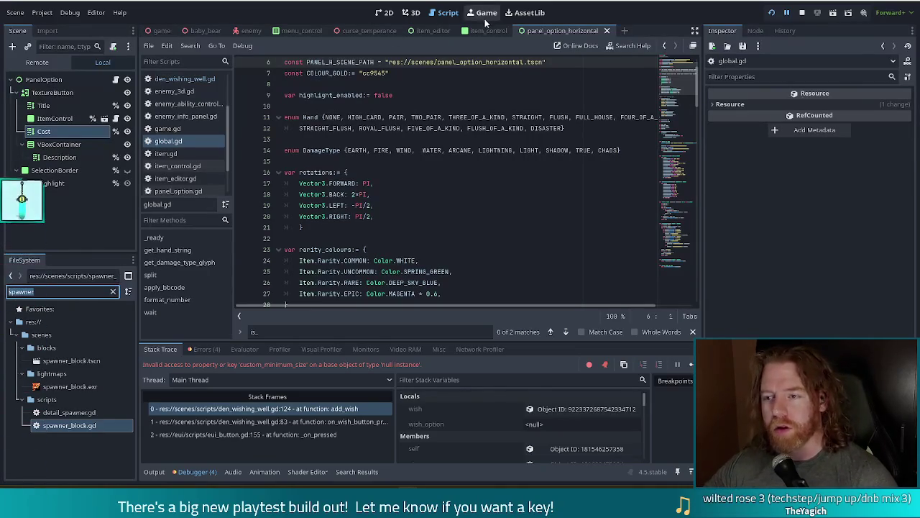
{"action": "left_click", "coordinate": [557, 30]}
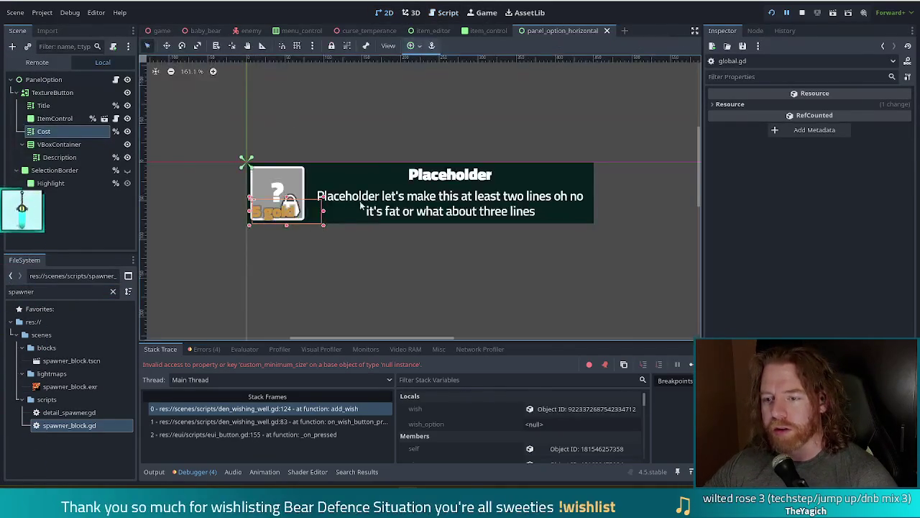
Step: Inspect the description and get_adjusted_price lines 68–69 in panel_option.gd, stop the session, and rerun the project
{"action": "left_click", "coordinate": [116, 79]}
{"action": "left_click", "coordinate": [441, 172]}
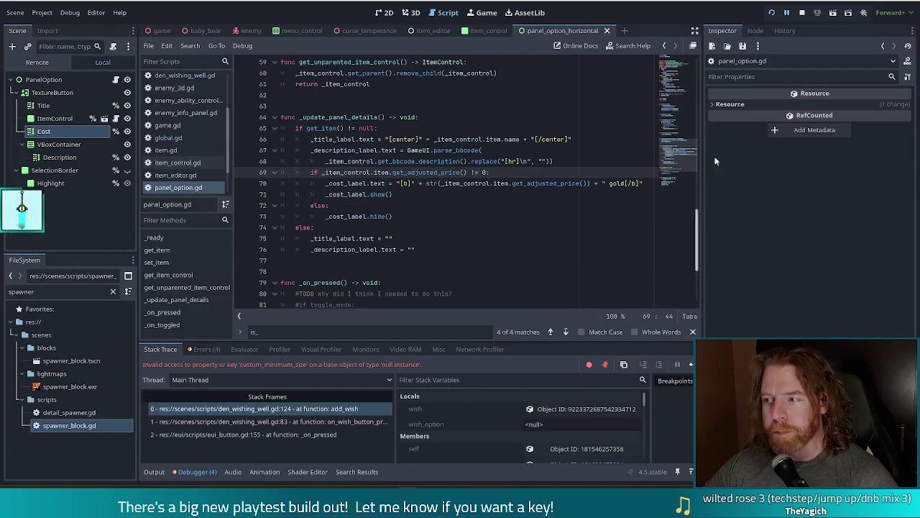
{"action": "left_click", "coordinate": [802, 13]}
{"action": "left_click", "coordinate": [451, 161]}
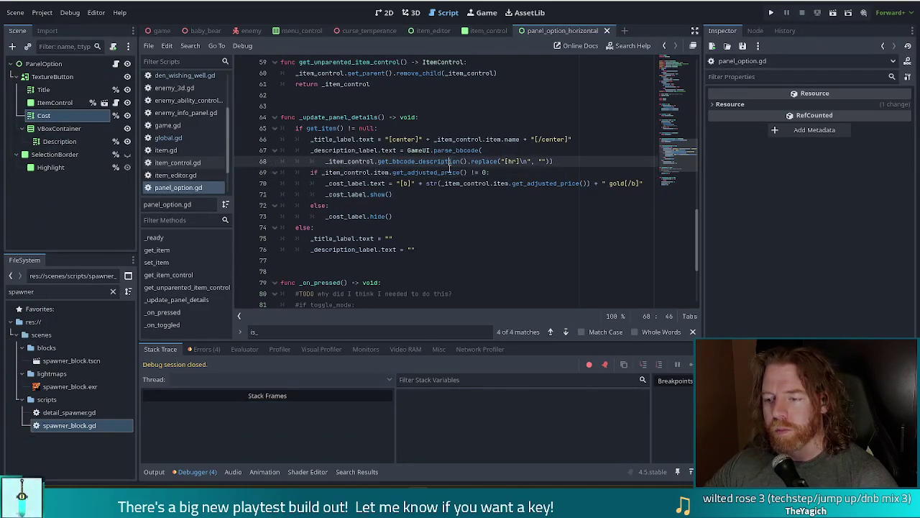
{"action": "left_click", "coordinate": [456, 169]}
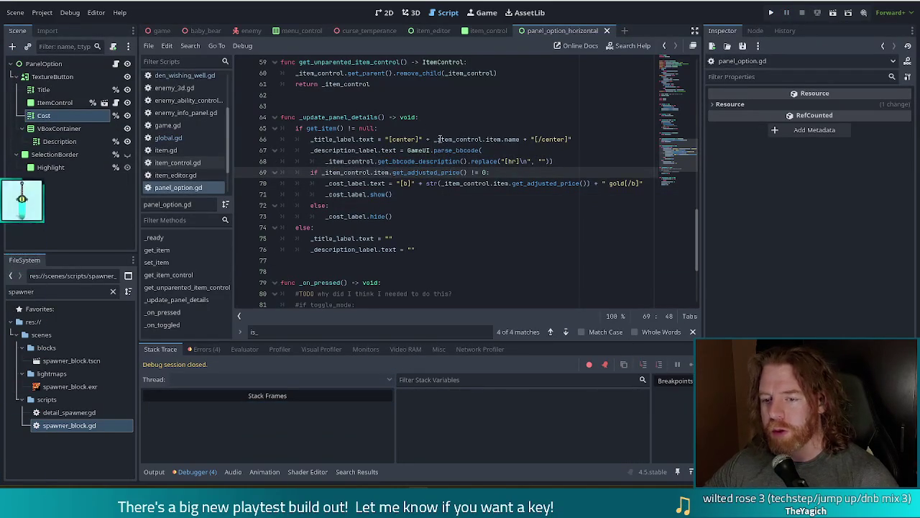
{"action": "left_click", "coordinate": [685, 77]}
{"action": "mouse_move", "coordinate": [683, 77]}
{"action": "left_mouse_down"}
{"action": "mouse_move", "coordinate": [680, 176]}
{"action": "mouse_move", "coordinate": [680, 160]}
{"action": "left_mouse_up"}
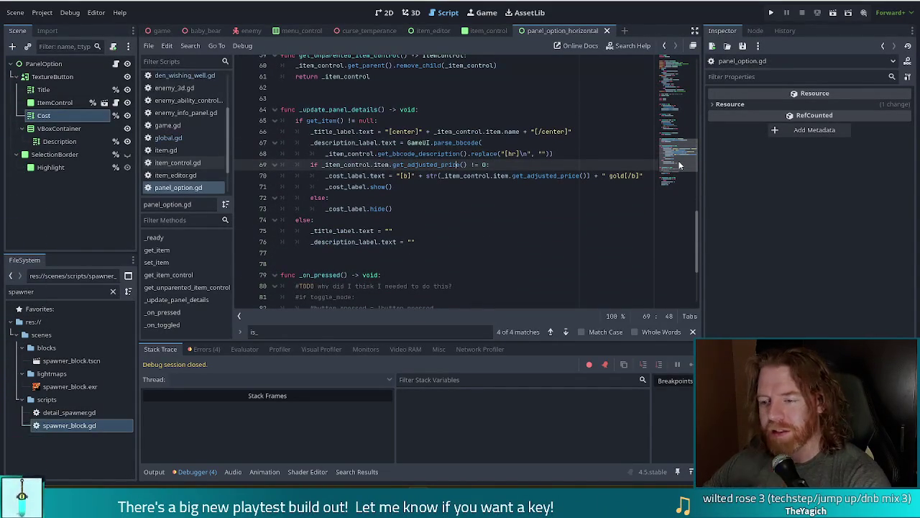
{"action": "left_click", "coordinate": [772, 14]}
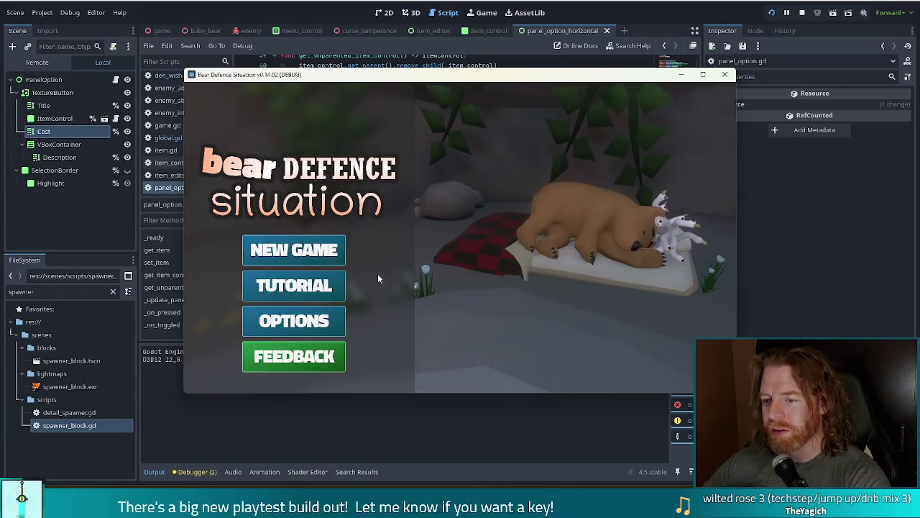
Step: Start a new game, run the test_kit console command, and bottle a Transmute Material: Sapphire spell
{"action": "left_click", "coordinate": [292, 250]}
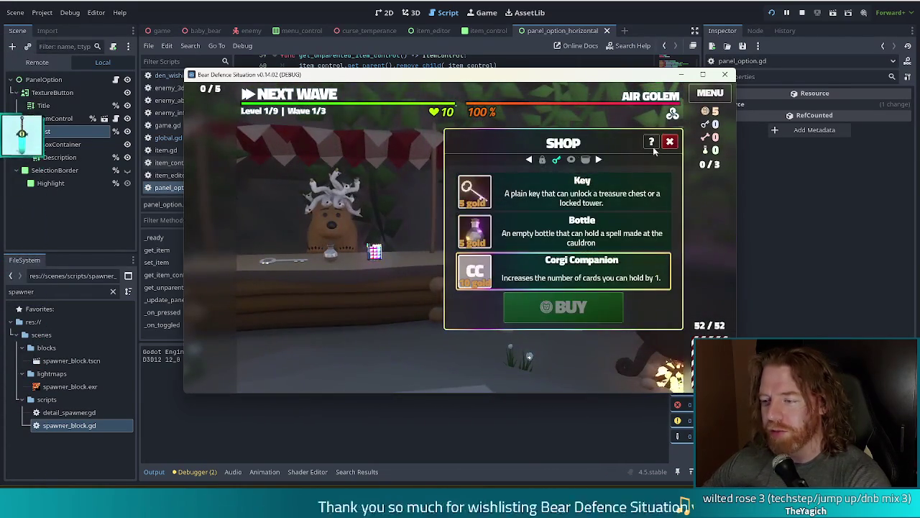
{"action": "left_click", "coordinate": [669, 142]}
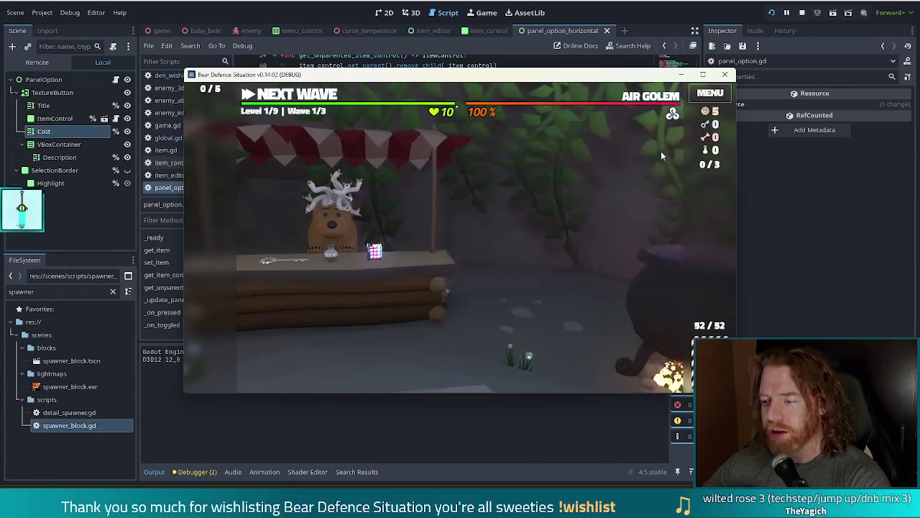
{"action": "left_click", "coordinate": [638, 230]}
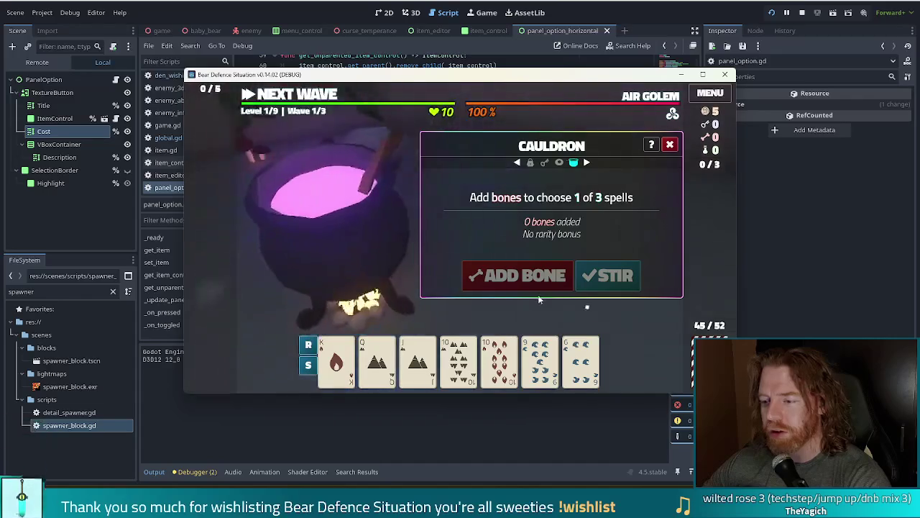
{"action": "key", "text": "grave"}
{"action": "type", "text": "test"}
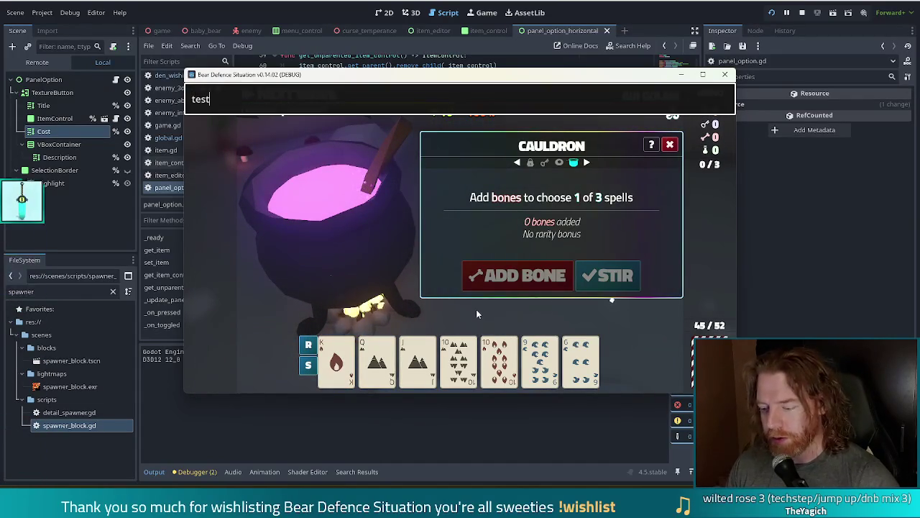
{"action": "type", "text": "_kit"}
{"action": "key", "text": "Return"}
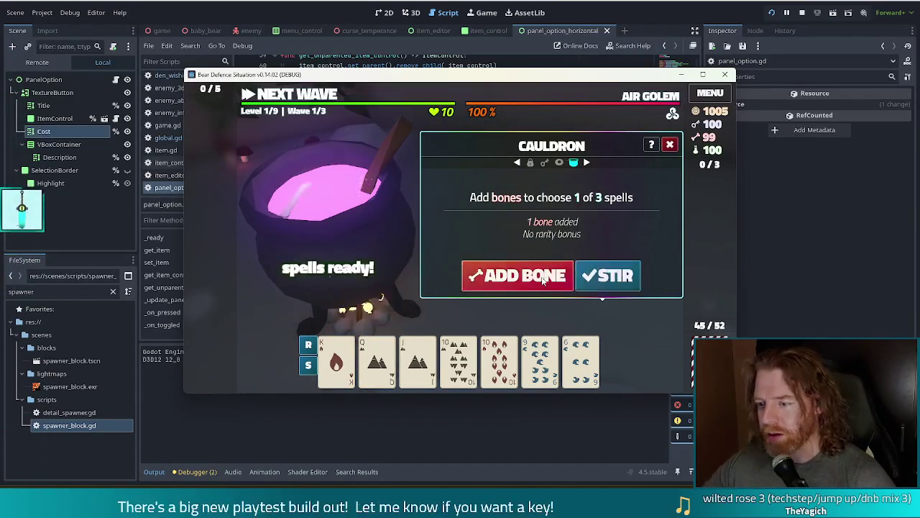
{"action": "left_click", "coordinate": [611, 277]}
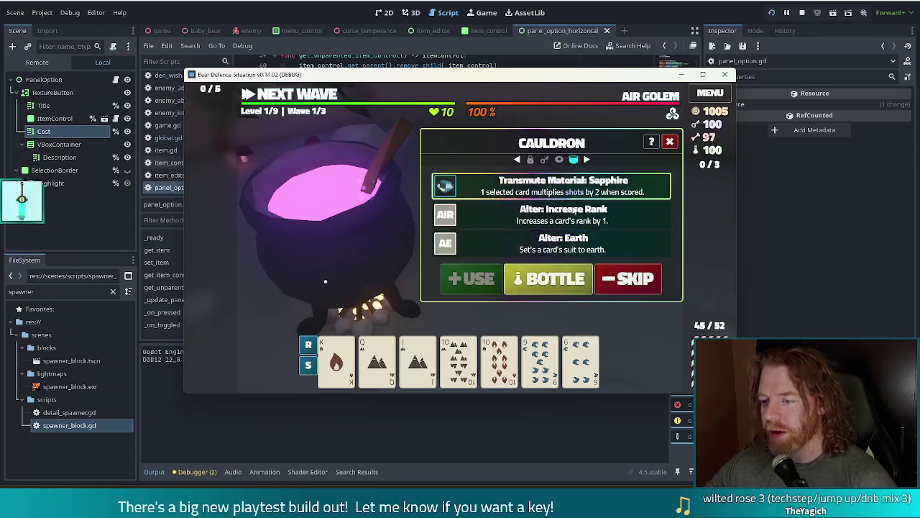
{"action": "left_click", "coordinate": [559, 284]}
{"action": "left_click", "coordinate": [669, 145]}
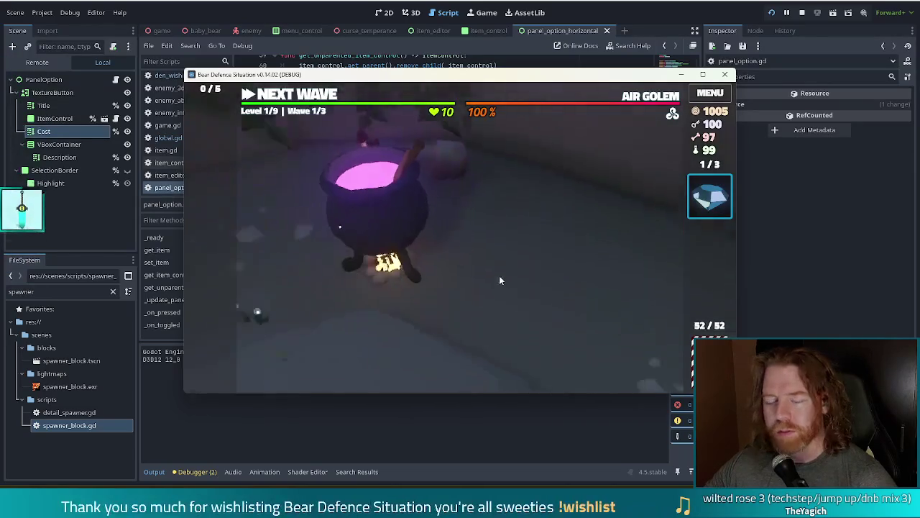
Step: Claim the hoard chest's rewards, then throw coins into the wishing well, triggering the line 124 error
{"action": "left_click", "coordinate": [284, 234]}
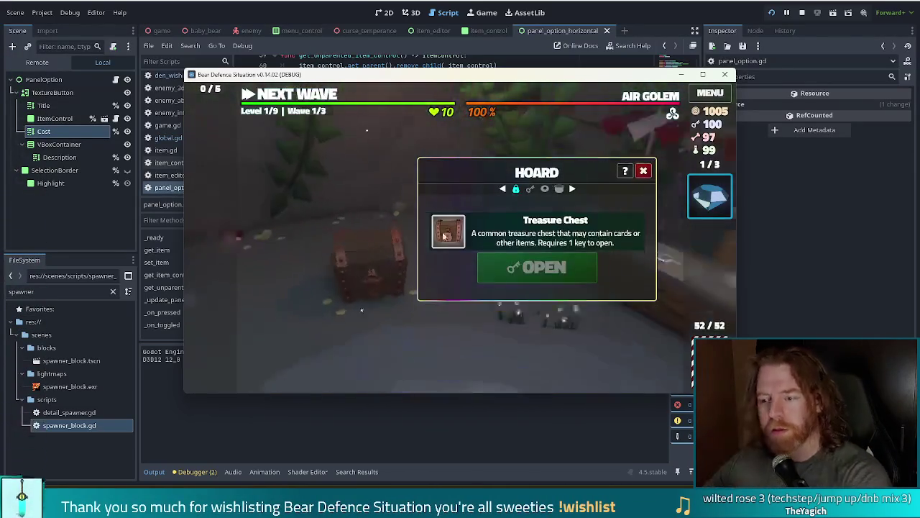
{"action": "left_click", "coordinate": [532, 270]}
{"action": "left_click", "coordinate": [644, 170]}
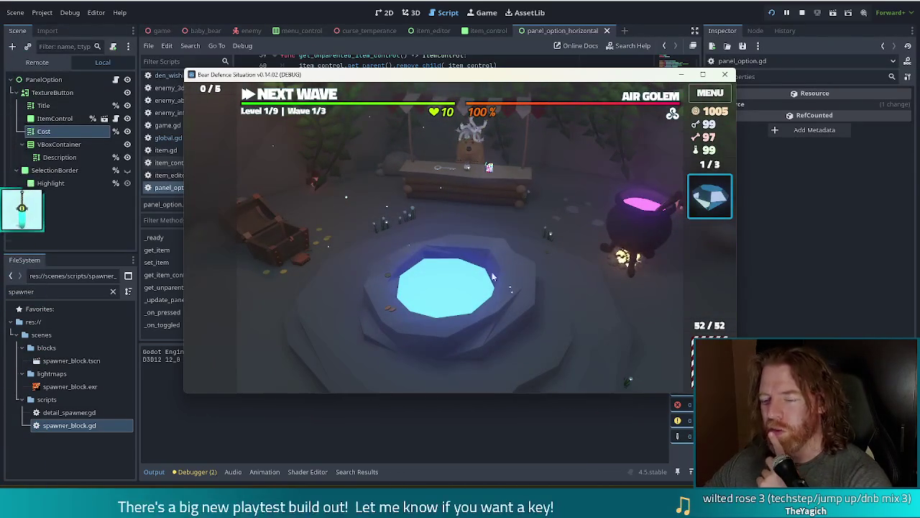
{"action": "left_click", "coordinate": [516, 279]}
{"action": "left_click", "coordinate": [573, 280]}
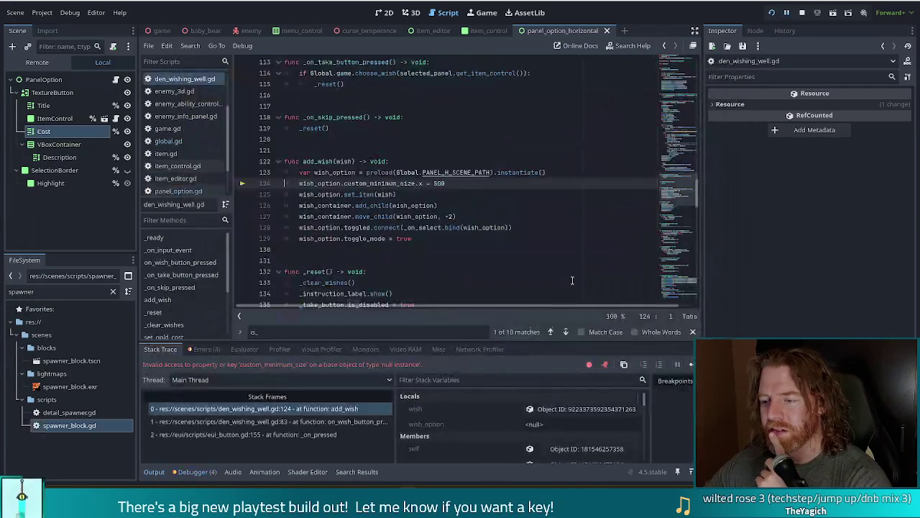
Step: Stop the debugger and compare the _scene_path matches in den_shop.gd, den_hoard.gd and den_wishing_well.gd
{"action": "left_click", "coordinate": [427, 206]}
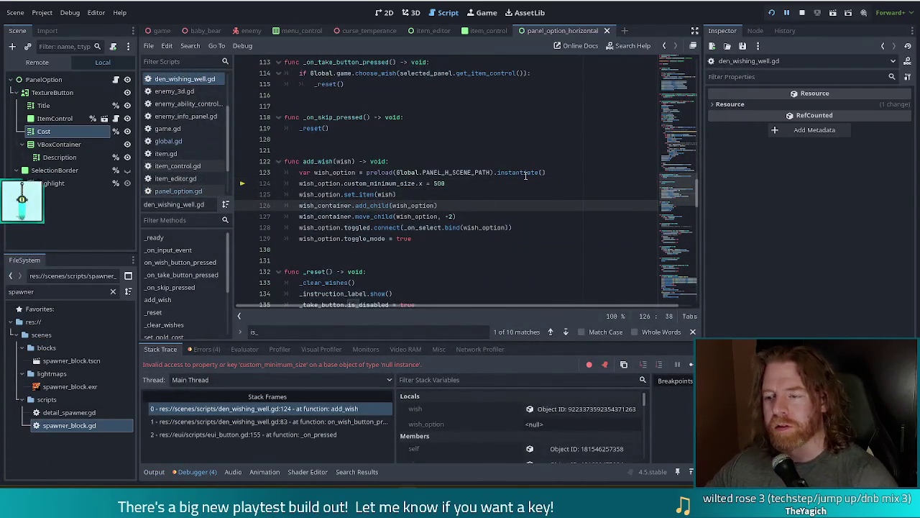
{"action": "key", "text": "F8"}
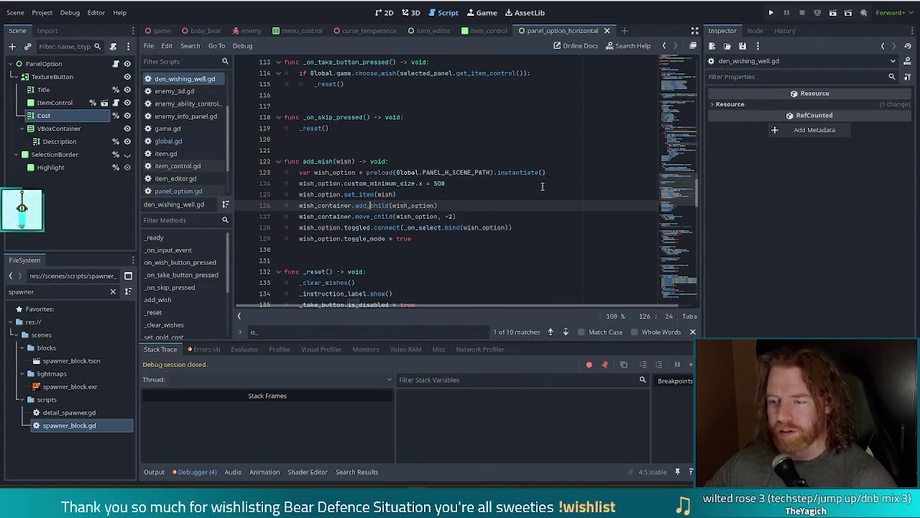
{"action": "key", "text": "ctrl+shift+f"}
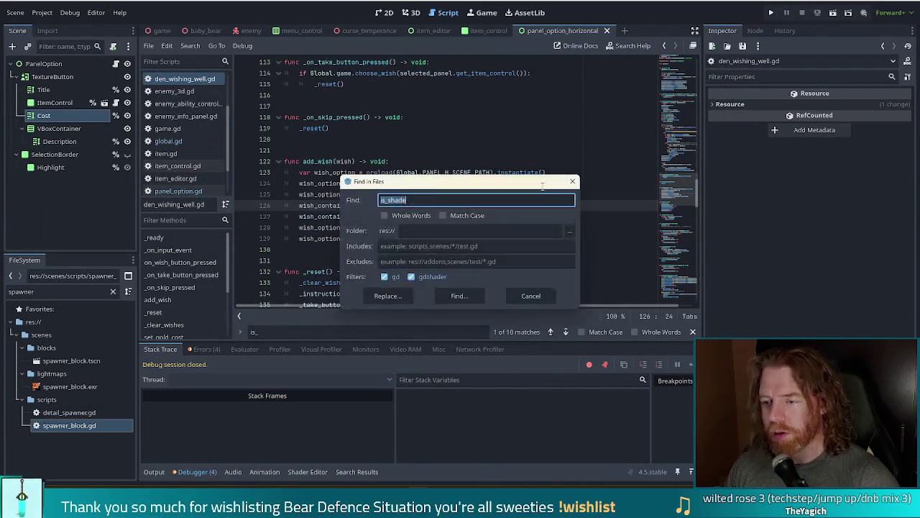
{"action": "type", "text": "_scene_path"}
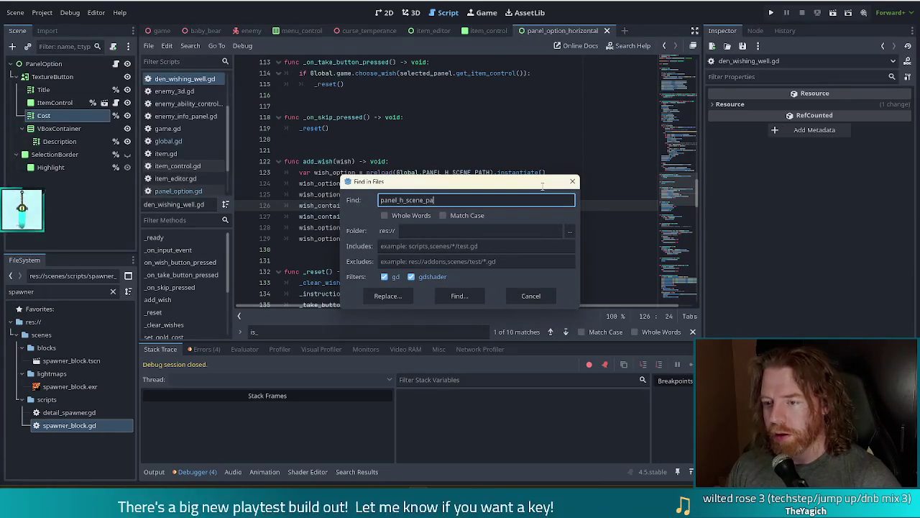
{"action": "key", "text": "Return"}
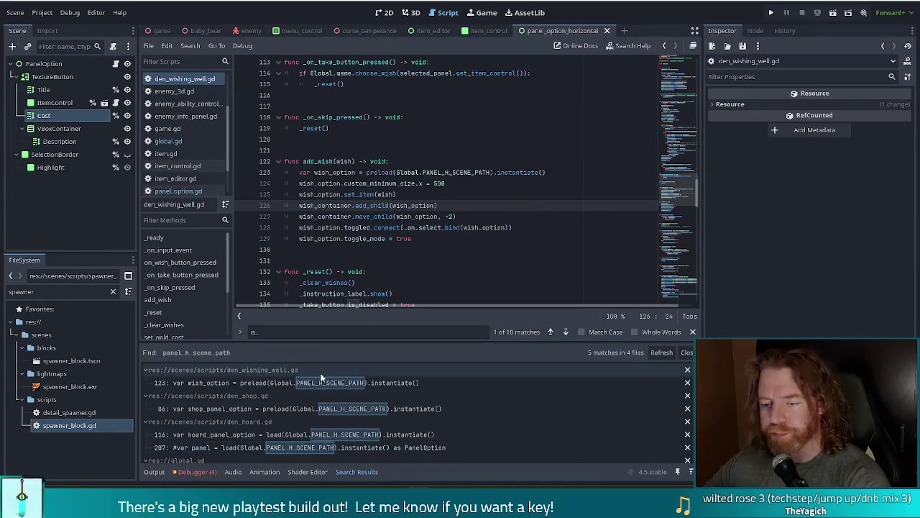
{"action": "left_click", "coordinate": [360, 415]}
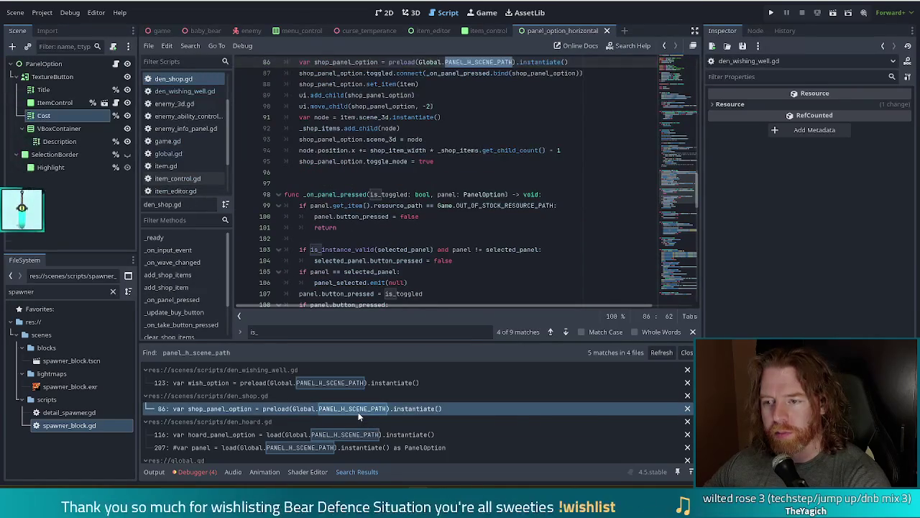
{"action": "scroll", "coordinate": [412, 189], "scroll_direction": "up", "scroll_amount": 3}
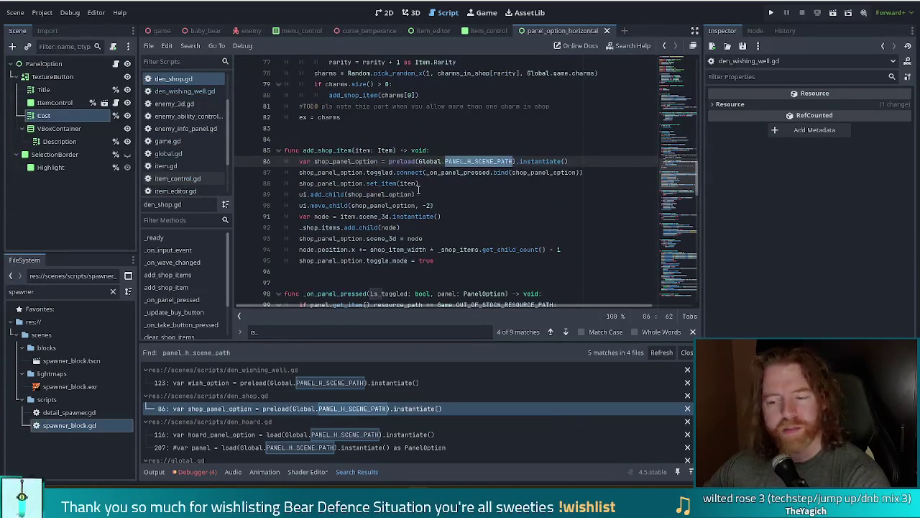
{"action": "left_click", "coordinate": [323, 383]}
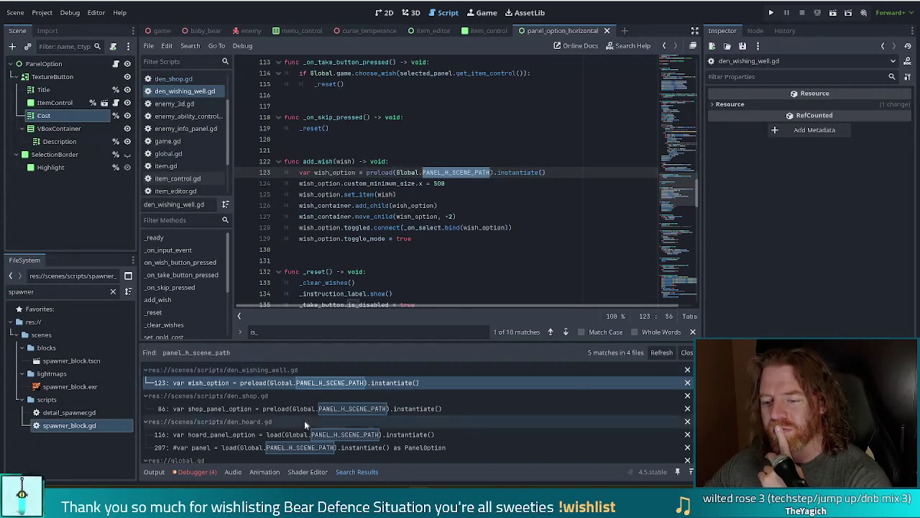
{"action": "left_click", "coordinate": [266, 435]}
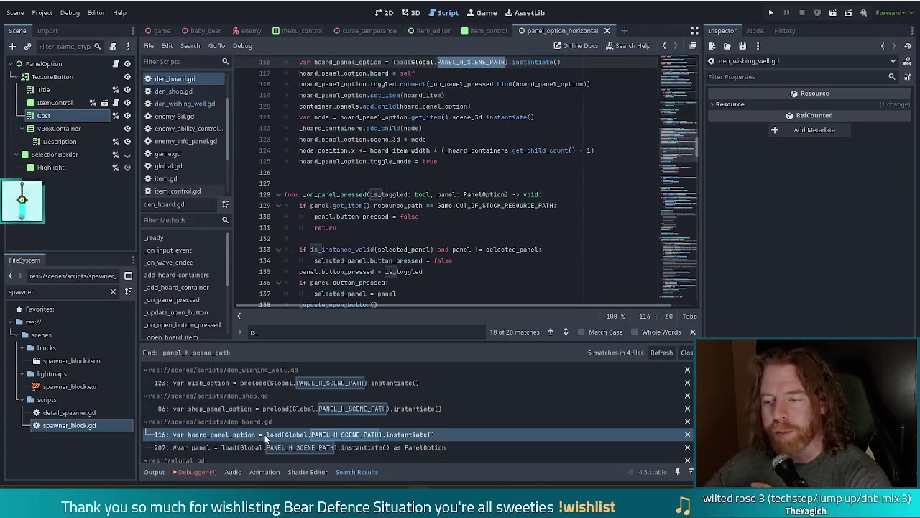
{"action": "left_click", "coordinate": [296, 408]}
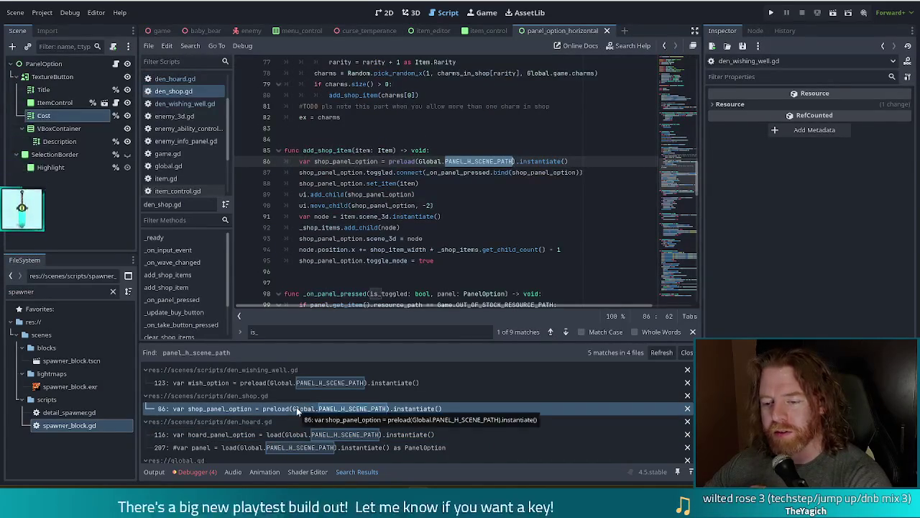
{"action": "left_click", "coordinate": [311, 383]}
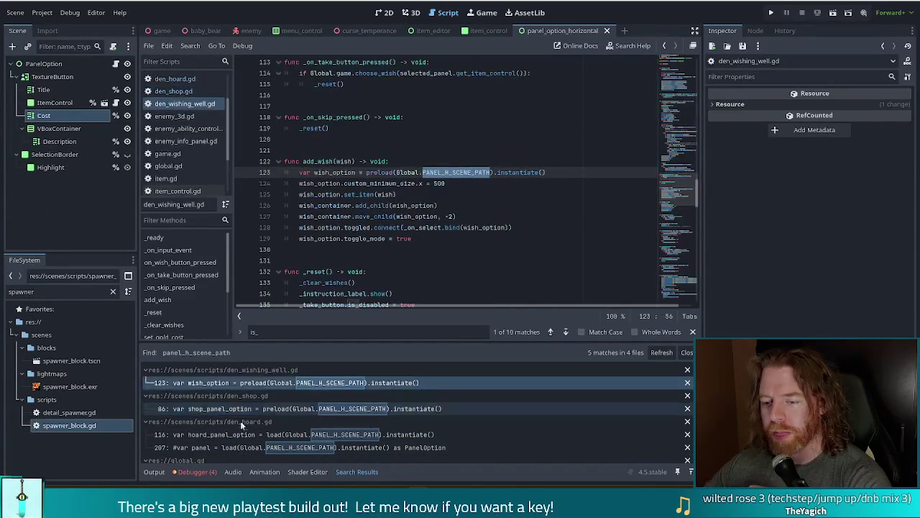
Step: Change preload to load on den_wishing_well.gd line 123 and run the project
{"action": "left_click", "coordinate": [377, 173]}
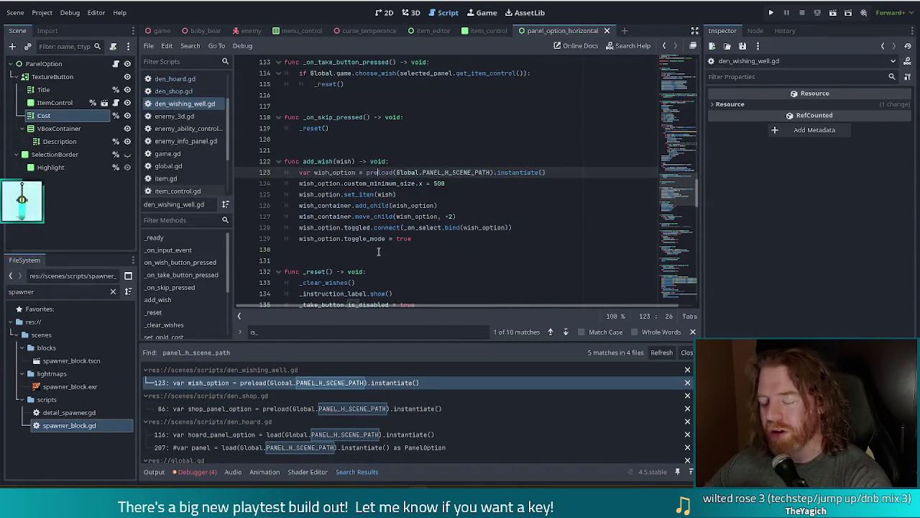
{"action": "key", "text": "BackSpace"}
{"action": "key", "text": "BackSpace"}
{"action": "key", "text": "BackSpace"}
{"action": "left_click", "coordinate": [450, 206]}
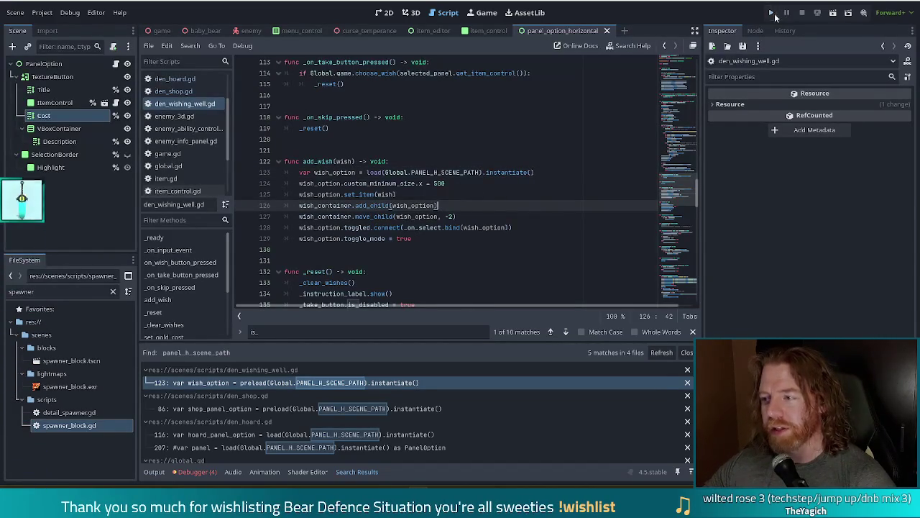
{"action": "left_click", "coordinate": [771, 12]}
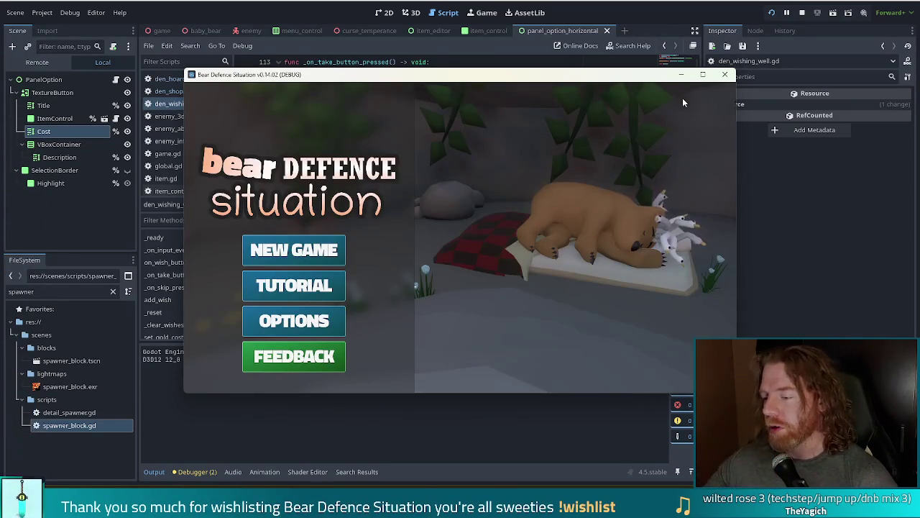
Step: Start a new game, throw coins into the wishing well to get three wishes, then stop the run
{"action": "left_click", "coordinate": [310, 246]}
{"action": "left_click", "coordinate": [512, 271]}
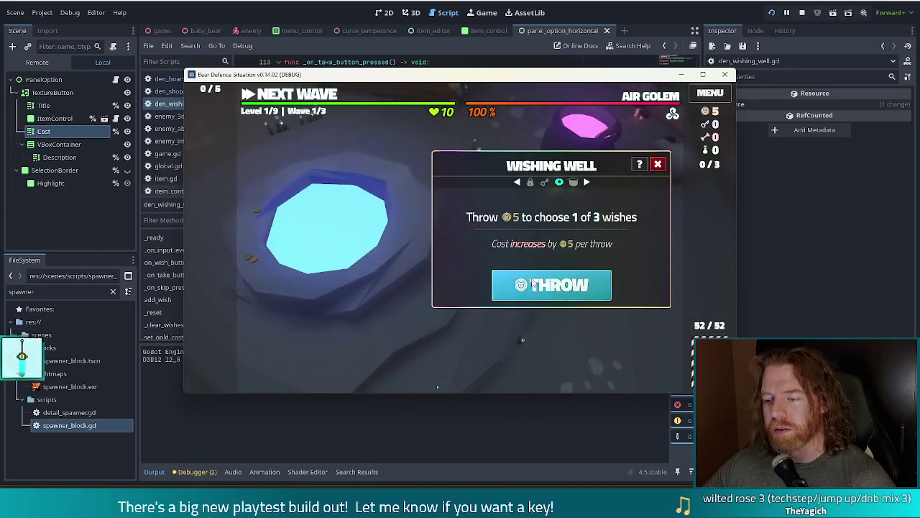
{"action": "left_click", "coordinate": [531, 283]}
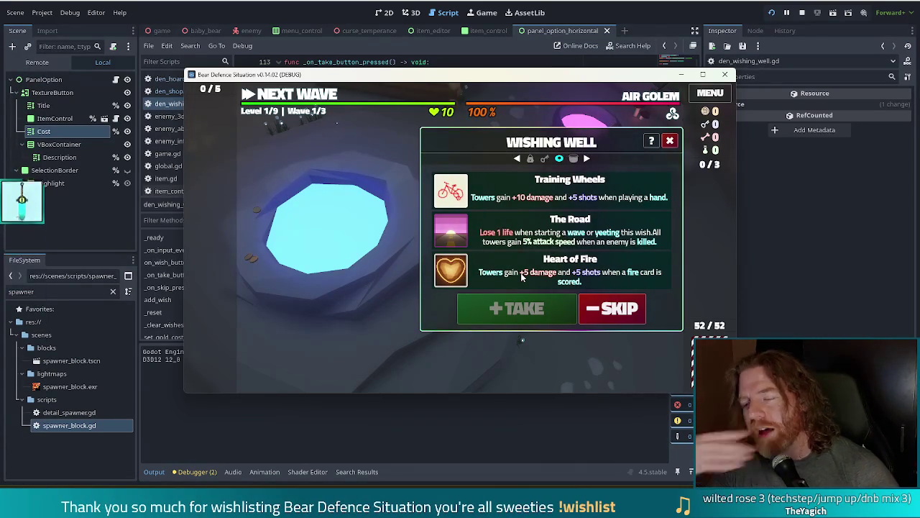
{"action": "left_click", "coordinate": [802, 12]}
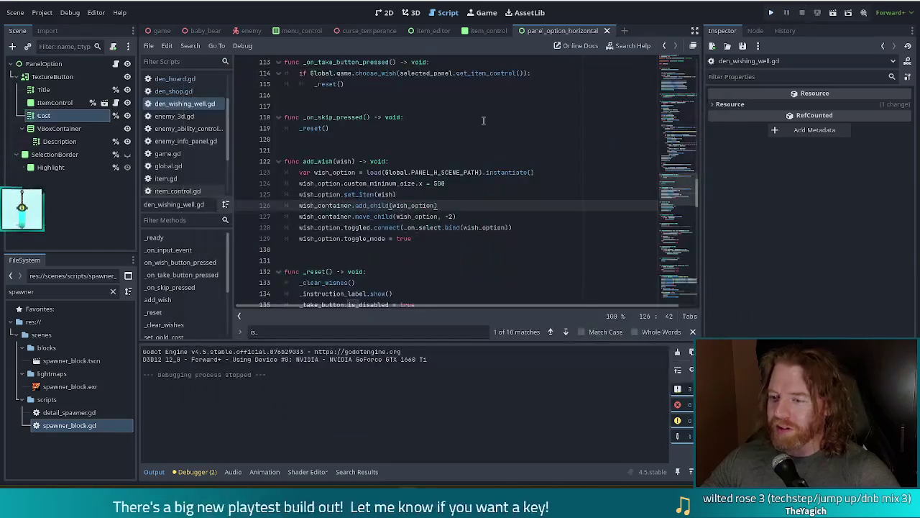
Step: Change line 123 back to preload() and rerun the project with F5
{"action": "left_click", "coordinate": [367, 173]}
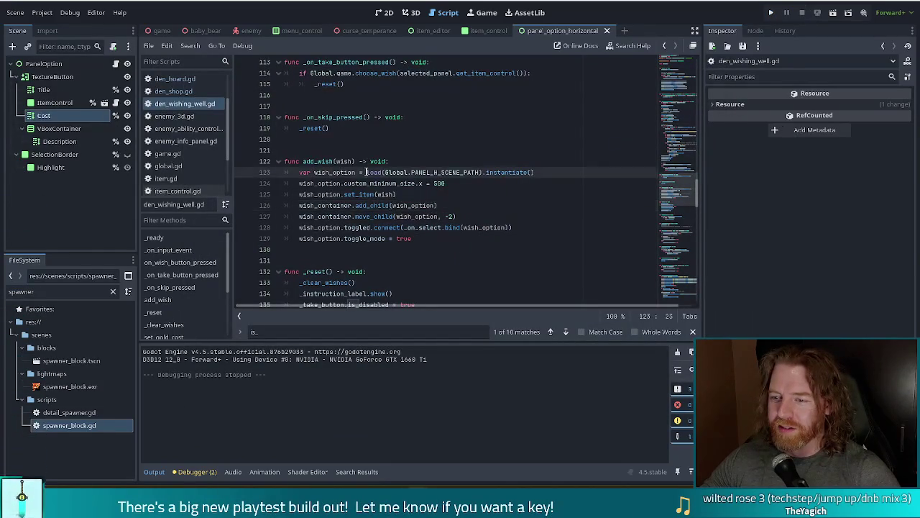
{"action": "type", "text": "pre"}
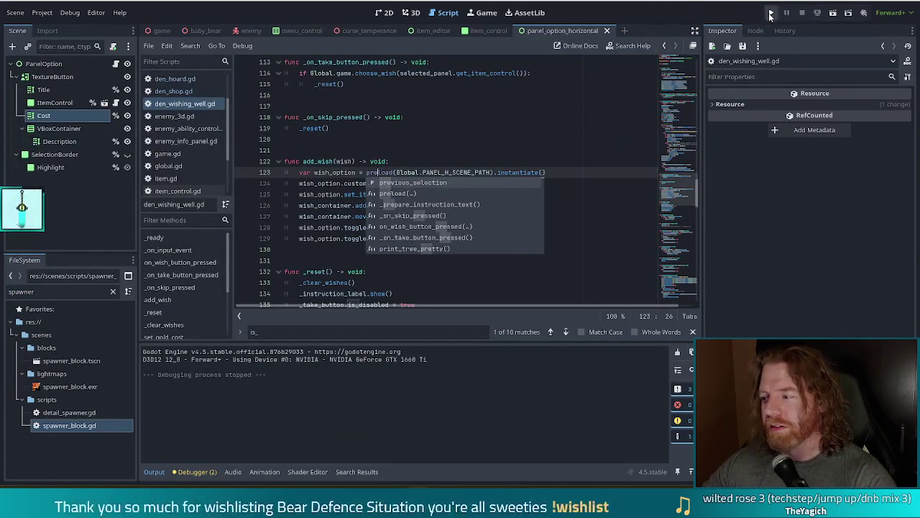
{"action": "key", "text": "F5"}
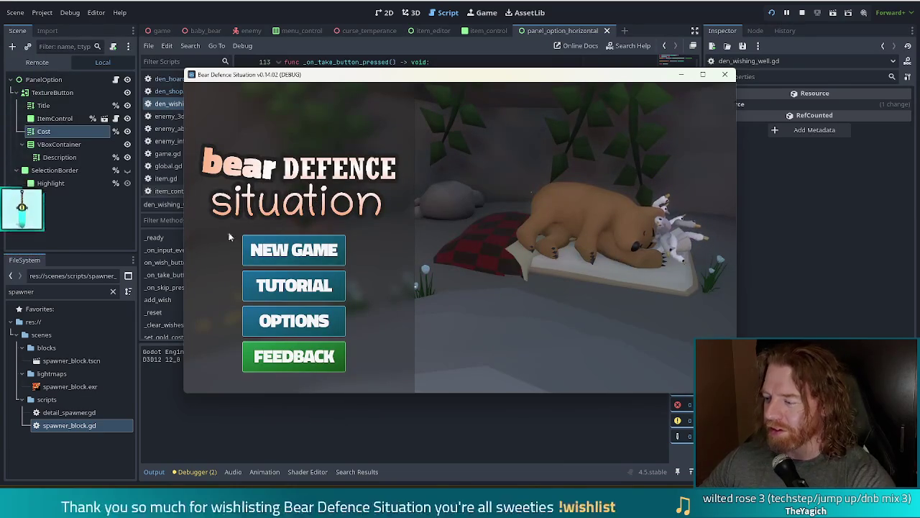
Step: Start a new game and throw coins into the wishing well, reproducing the crash, then stop debugging
{"action": "left_click", "coordinate": [295, 253]}
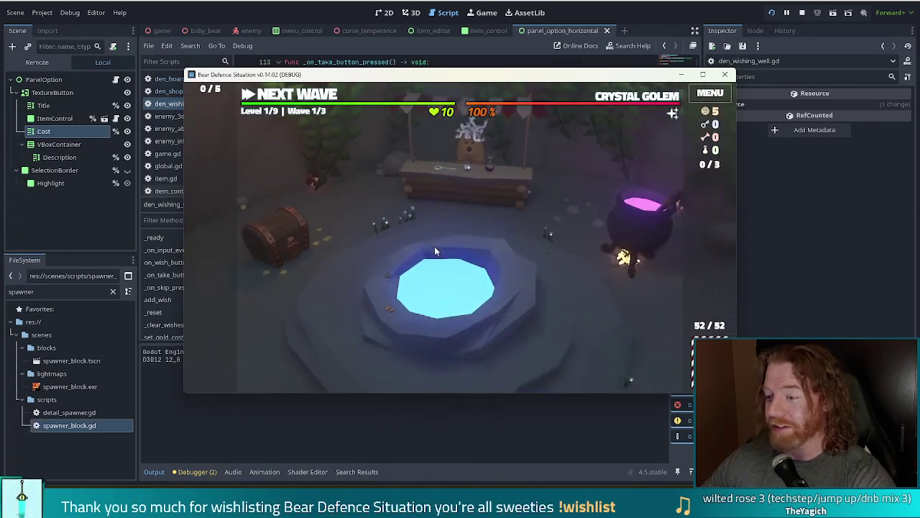
{"action": "left_click", "coordinate": [507, 279]}
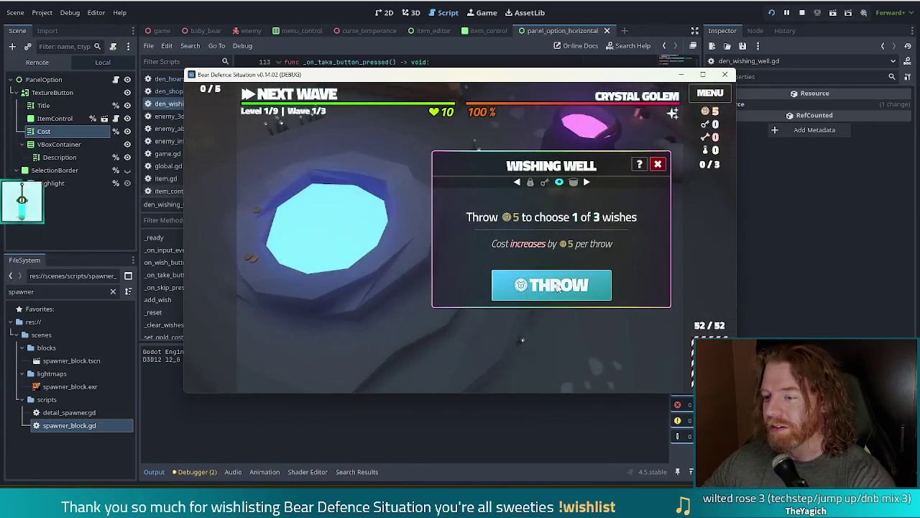
{"action": "left_click", "coordinate": [557, 288]}
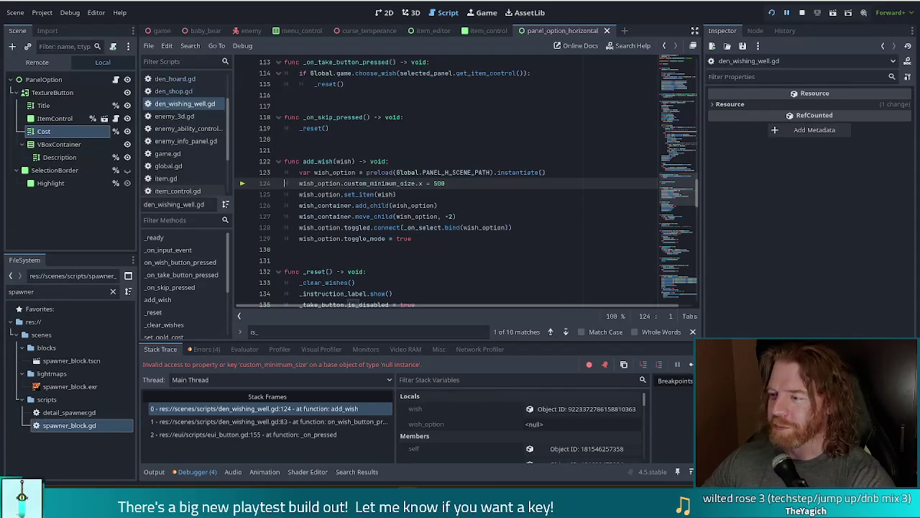
{"action": "left_click", "coordinate": [802, 12]}
{"action": "left_click", "coordinate": [376, 172]}
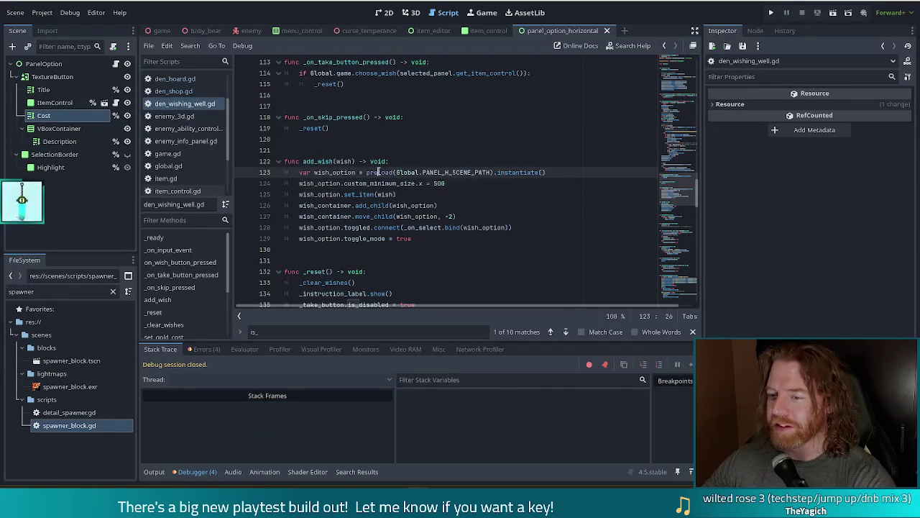
Step: Remove 'pre' so line 123 uses load() again, and relaunch the project to its main menu
{"action": "key", "text": "BackSpace"}
{"action": "key", "text": "BackSpace"}
{"action": "key", "text": "BackSpace"}
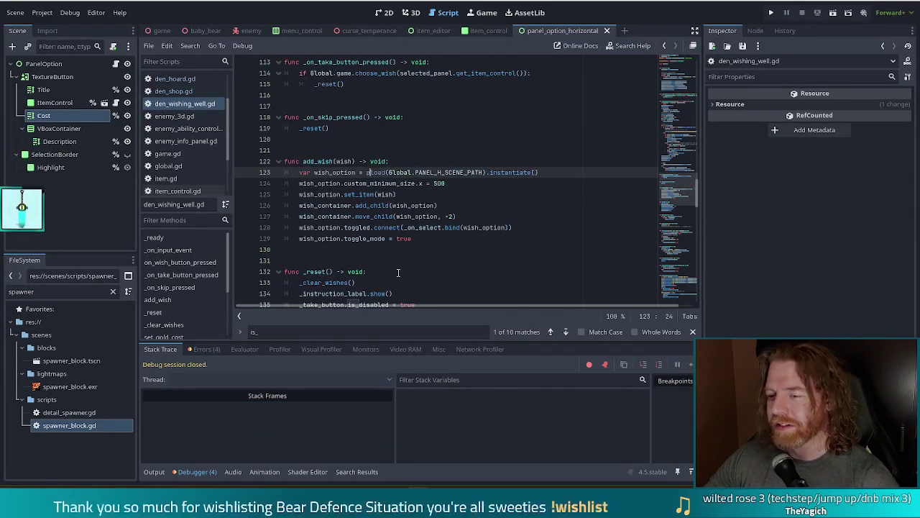
{"action": "key", "text": "Escape"}
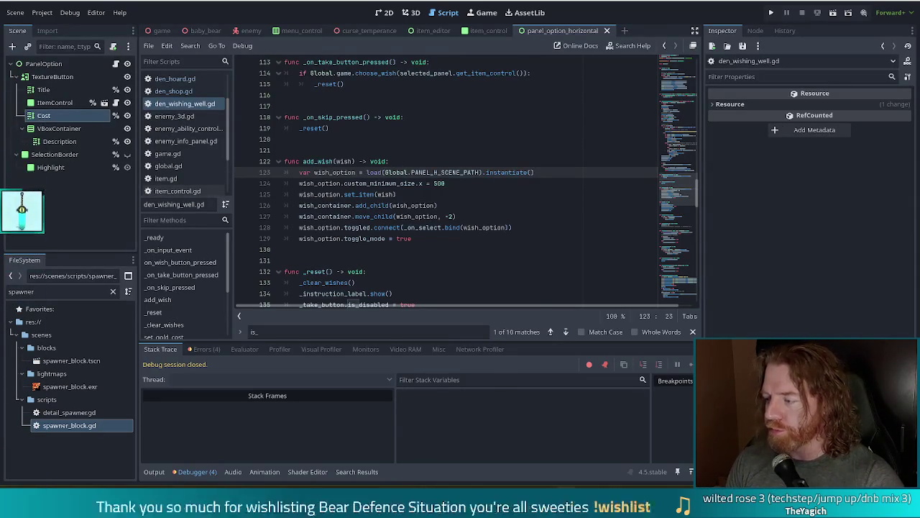
{"action": "left_click", "coordinate": [494, 183]}
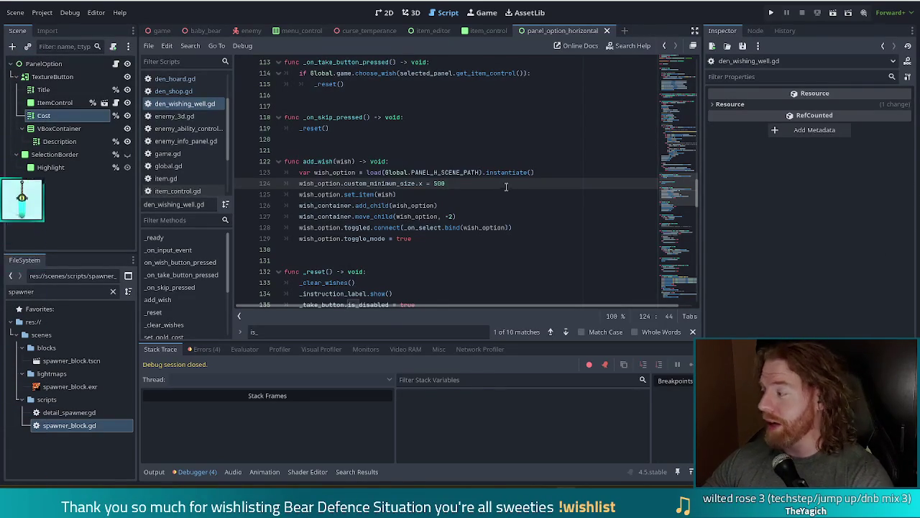
{"action": "left_click", "coordinate": [771, 12]}
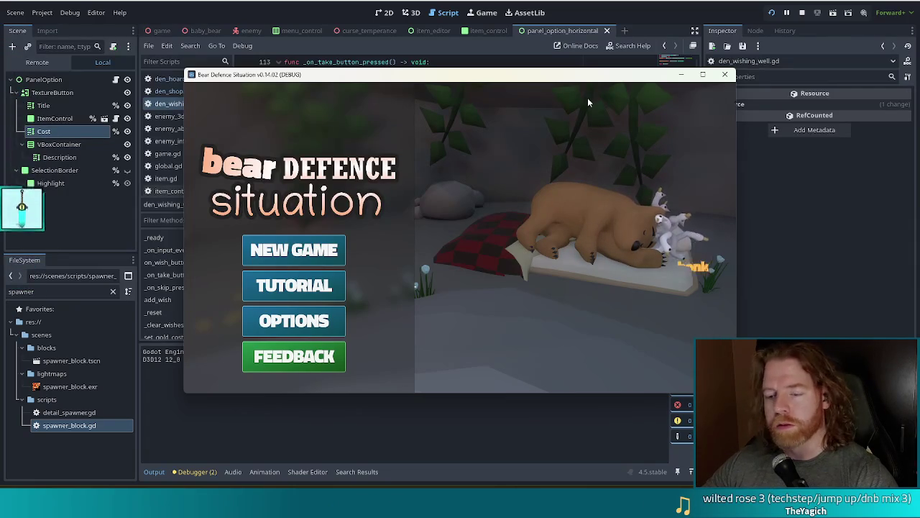
Step: Start a new game, open and close the wishing well, and toggle the in-game console
{"action": "left_click", "coordinate": [294, 250]}
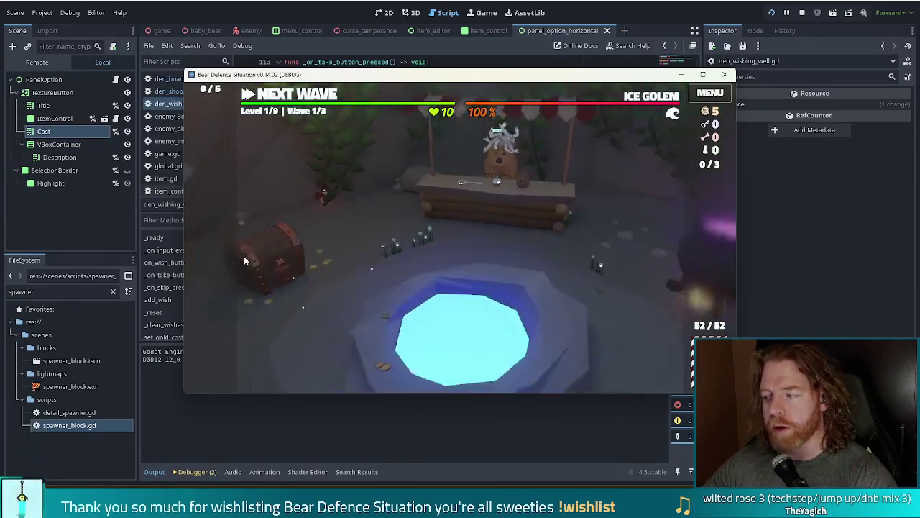
{"action": "left_click", "coordinate": [467, 337]}
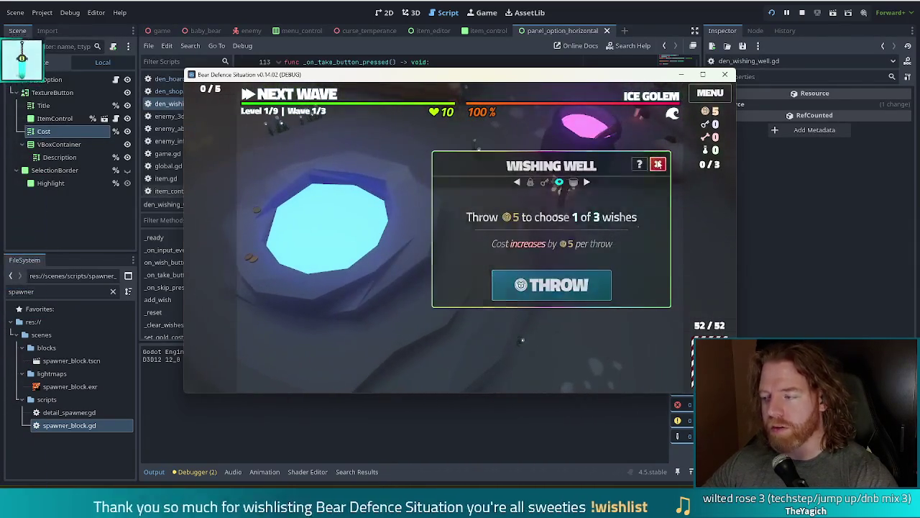
{"action": "key", "text": "Escape"}
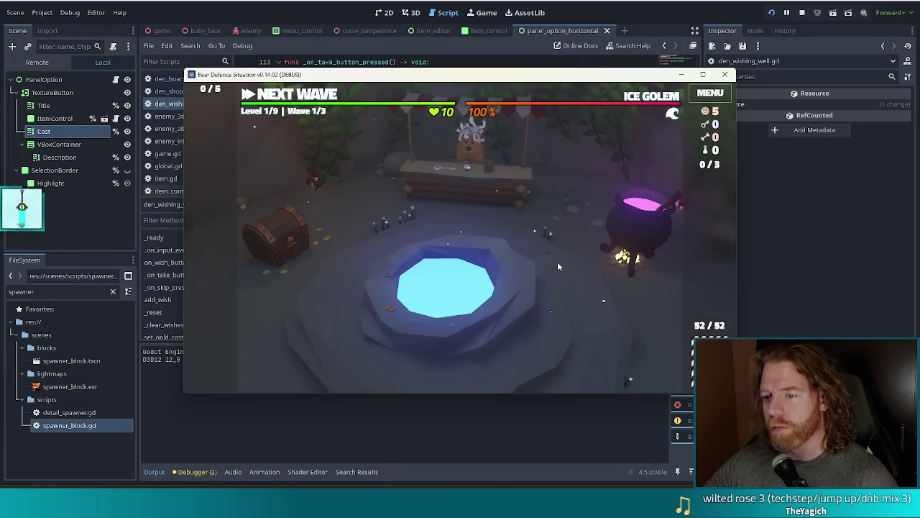
{"action": "key", "text": "grave"}
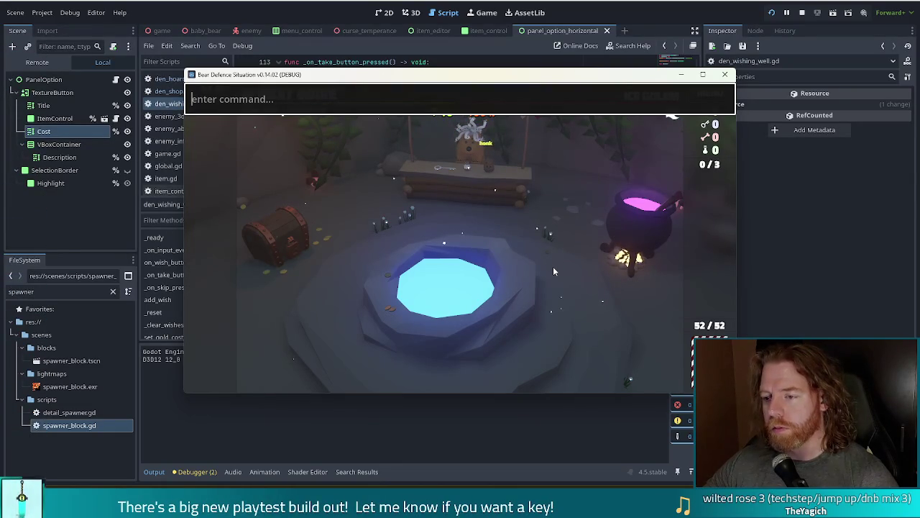
{"action": "key", "text": "grave"}
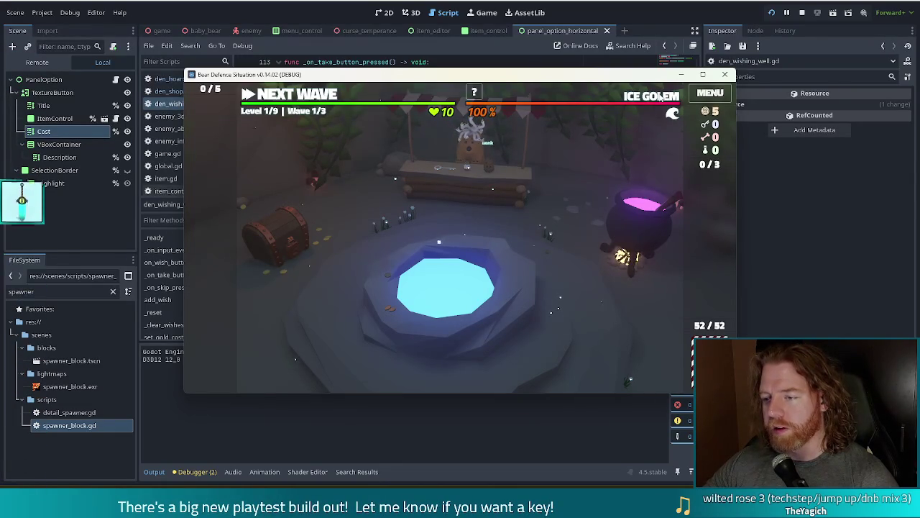
Step: Throw gold into the wishing well, take the Training Wheels wish, and return to the map
{"action": "mouse_move", "coordinate": [660, 97]}
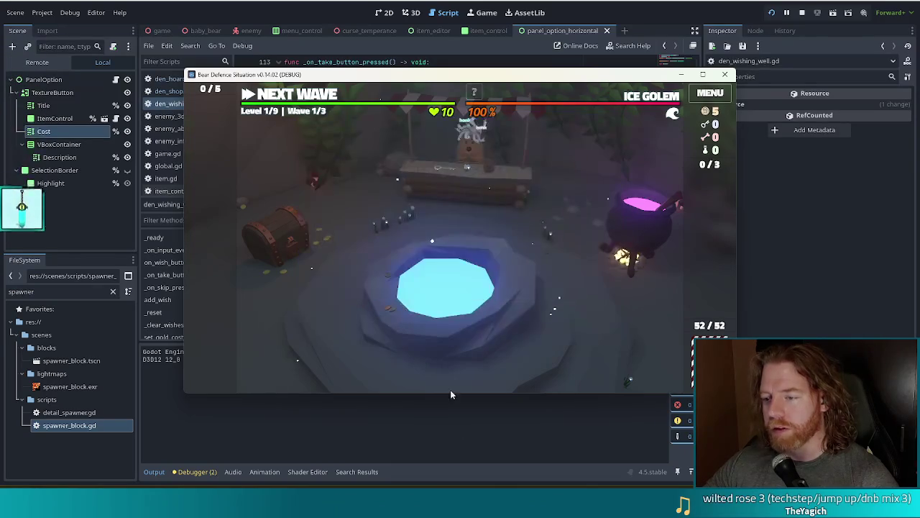
{"action": "left_click", "coordinate": [498, 344]}
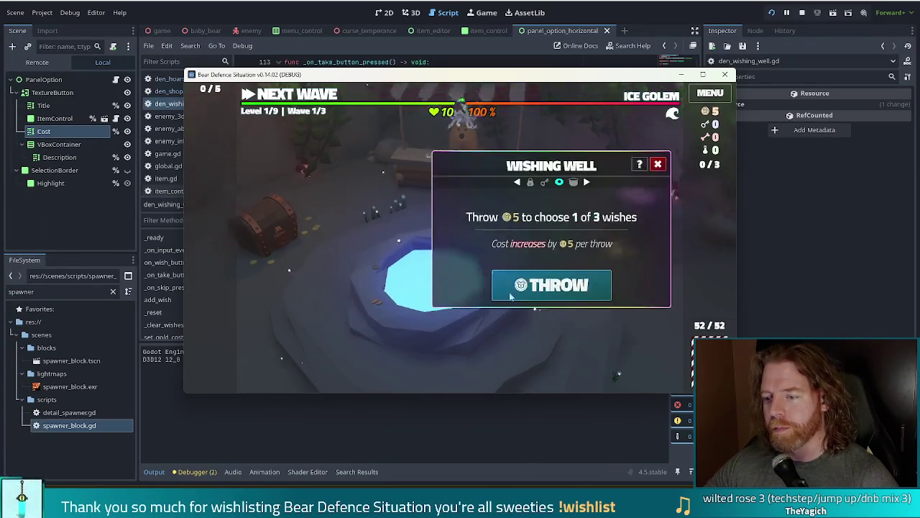
{"action": "left_click", "coordinate": [551, 283]}
{"action": "left_click", "coordinate": [544, 307]}
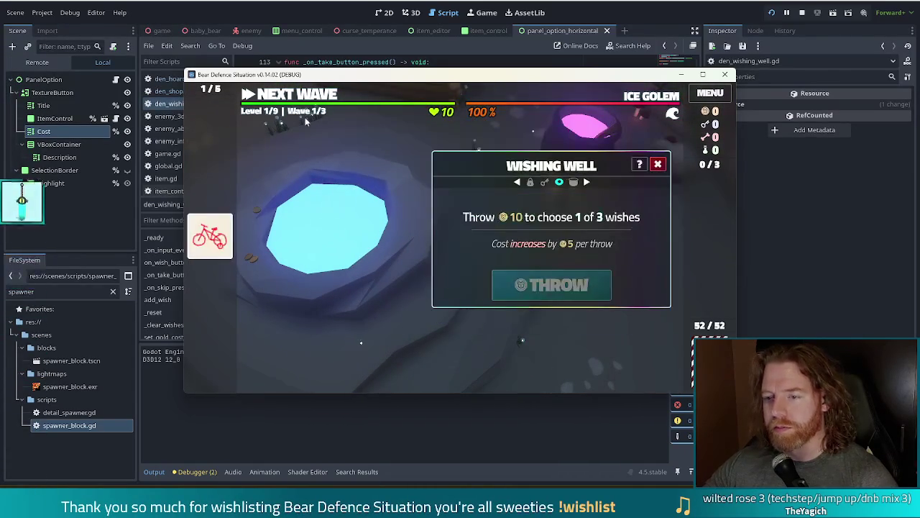
{"action": "key", "text": "Escape"}
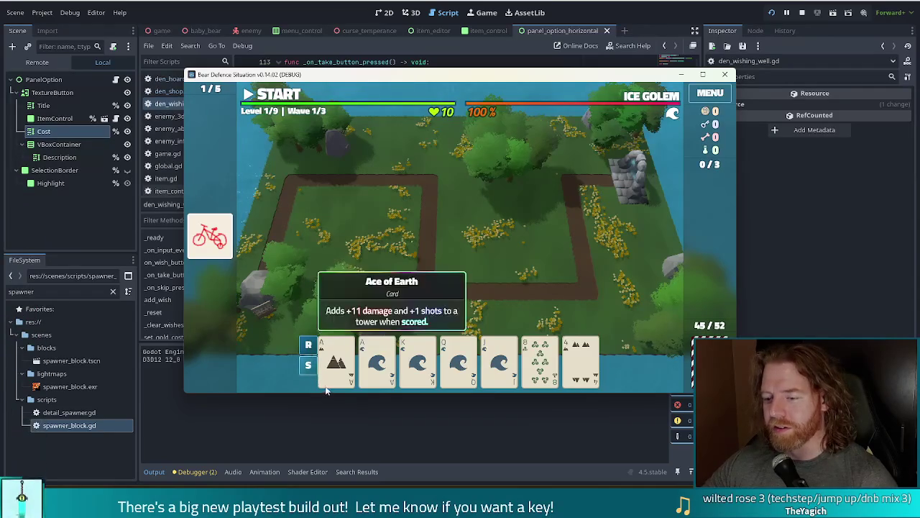
Step: Discard the Ace of Earth, Jack of Fire and a 5 to draw replacement cards
{"action": "left_click", "coordinate": [338, 355]}
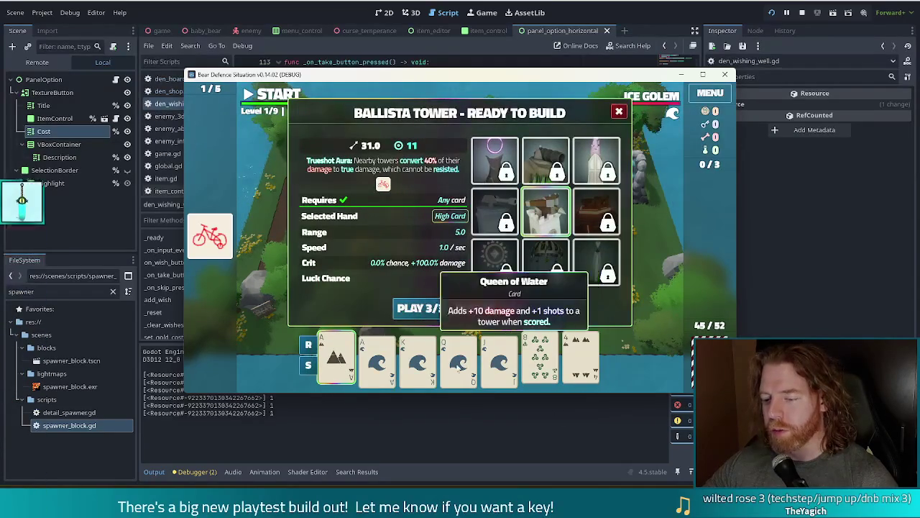
{"action": "key", "text": "d"}
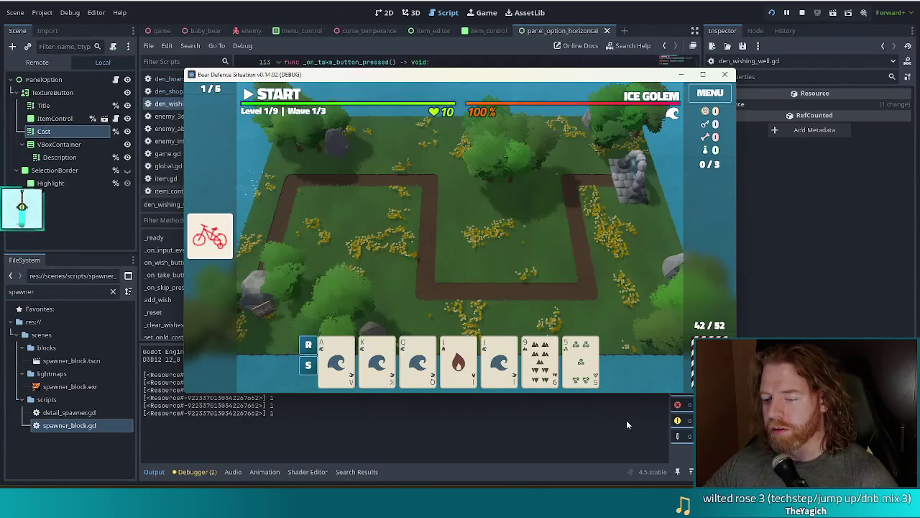
{"action": "left_click", "coordinate": [458, 360]}
{"action": "left_click", "coordinate": [524, 308]}
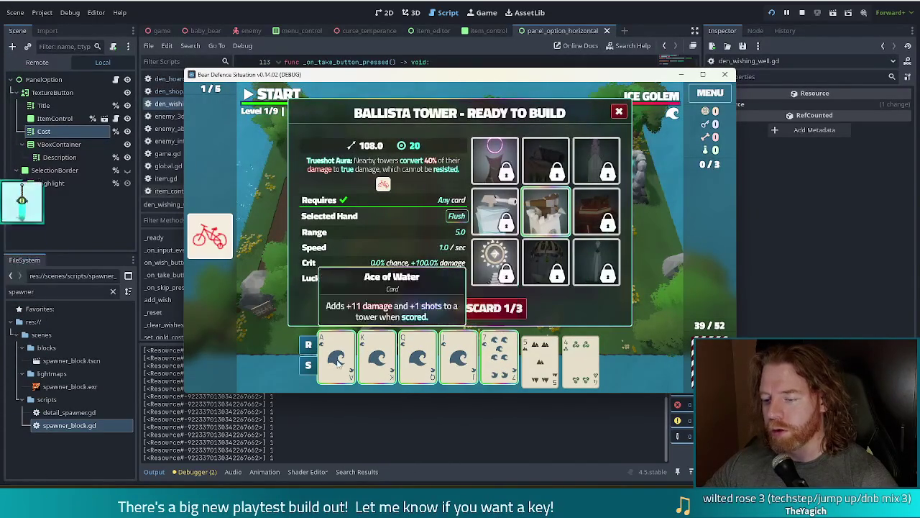
{"action": "left_click", "coordinate": [540, 359]}
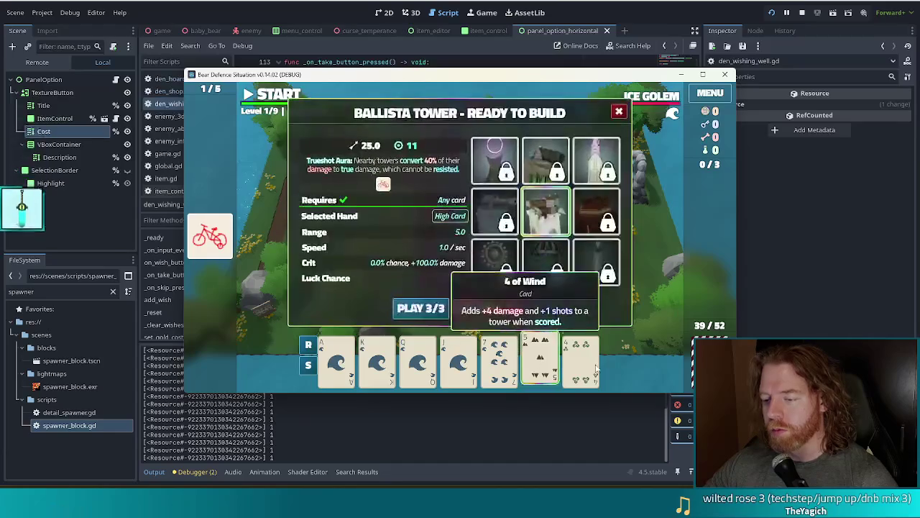
{"action": "left_click", "coordinate": [507, 308]}
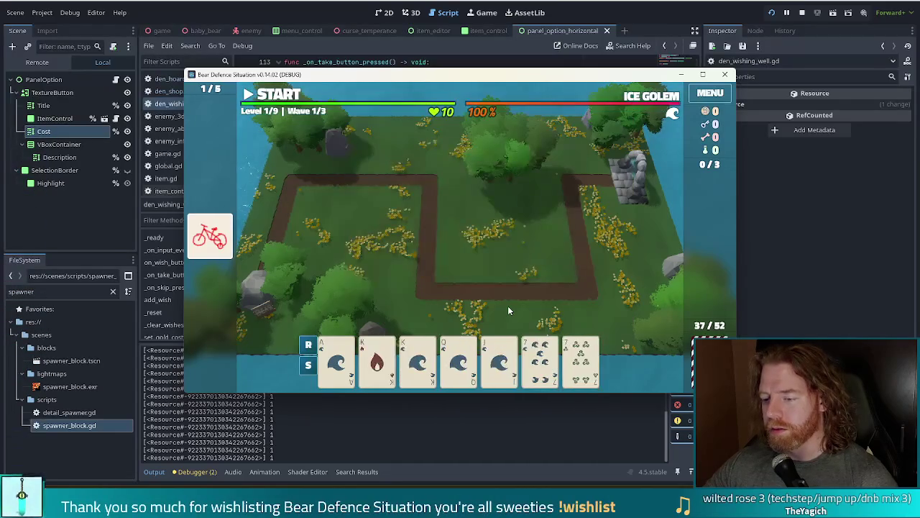
Step: Play a five-card Water Flush and place a Ballista tower inside the path's right bend
{"action": "left_click", "coordinate": [335, 354]}
{"action": "left_click", "coordinate": [418, 359]}
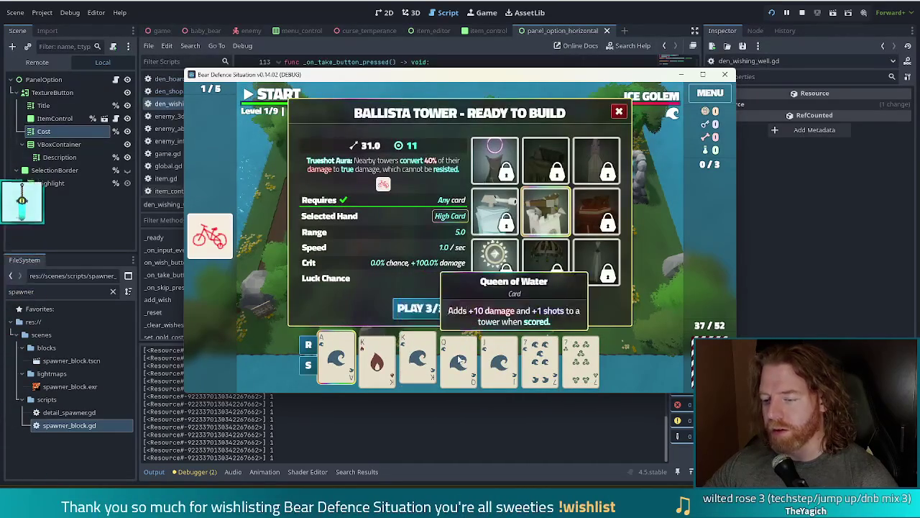
{"action": "left_click", "coordinate": [459, 360]}
{"action": "left_click", "coordinate": [499, 360]}
{"action": "left_click", "coordinate": [539, 359]}
{"action": "left_click", "coordinate": [421, 307]}
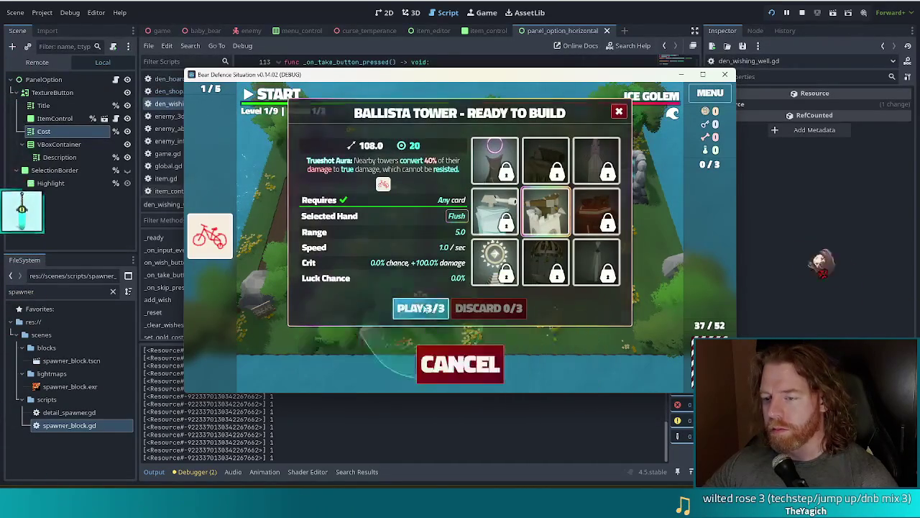
{"action": "left_click", "coordinate": [540, 255]}
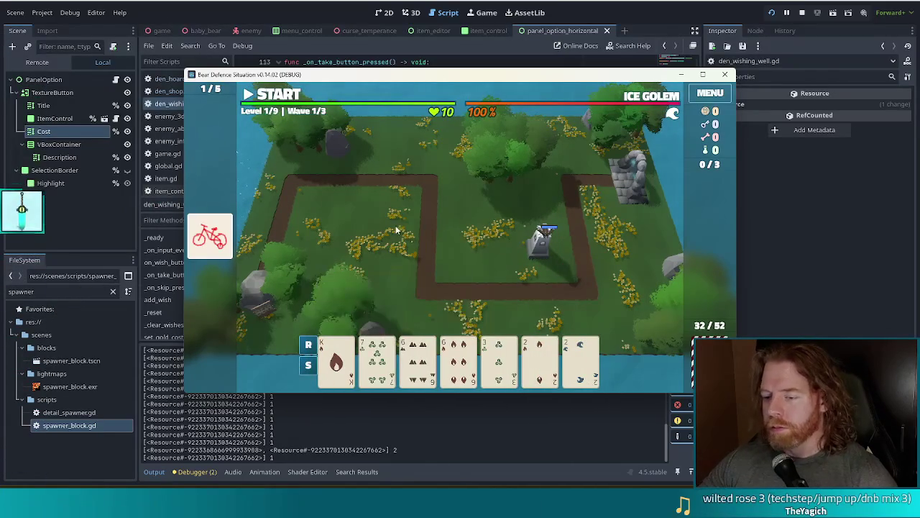
Step: Play a Two Pair and place a second Ballista tower inside the path loop
{"action": "left_click", "coordinate": [419, 359]}
{"action": "left_click", "coordinate": [458, 360]}
{"action": "left_click", "coordinate": [540, 360]}
{"action": "left_click", "coordinate": [581, 359]}
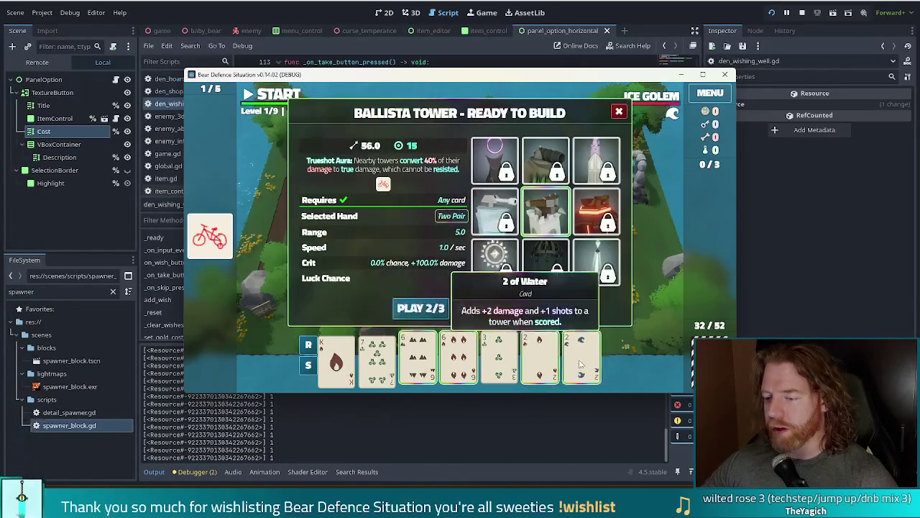
{"action": "left_click", "coordinate": [420, 308]}
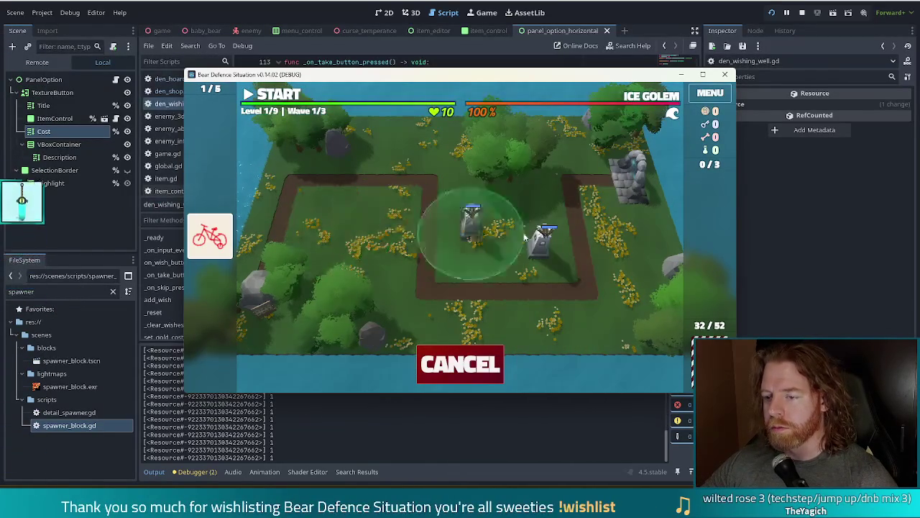
{"action": "left_click", "coordinate": [395, 214]}
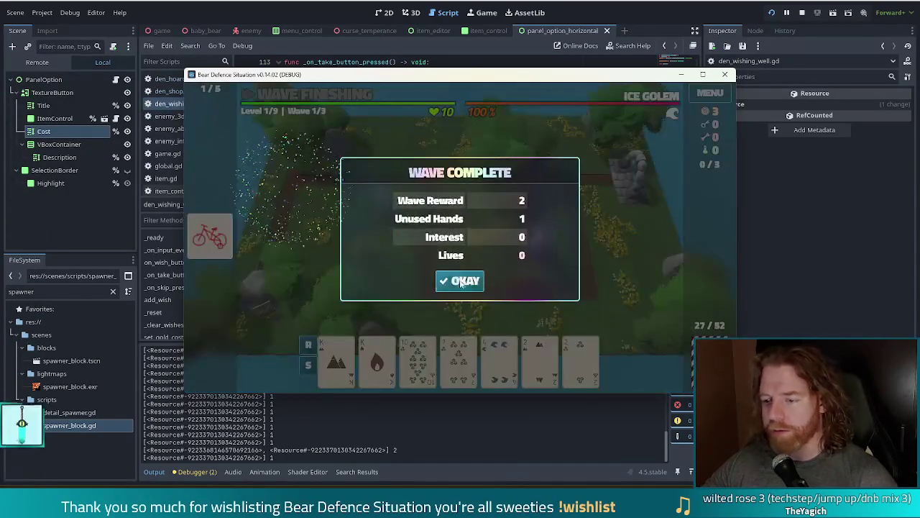
Step: Dismiss the wave summary, start the next wave, and dismiss its summary too
{"action": "left_click", "coordinate": [460, 282]}
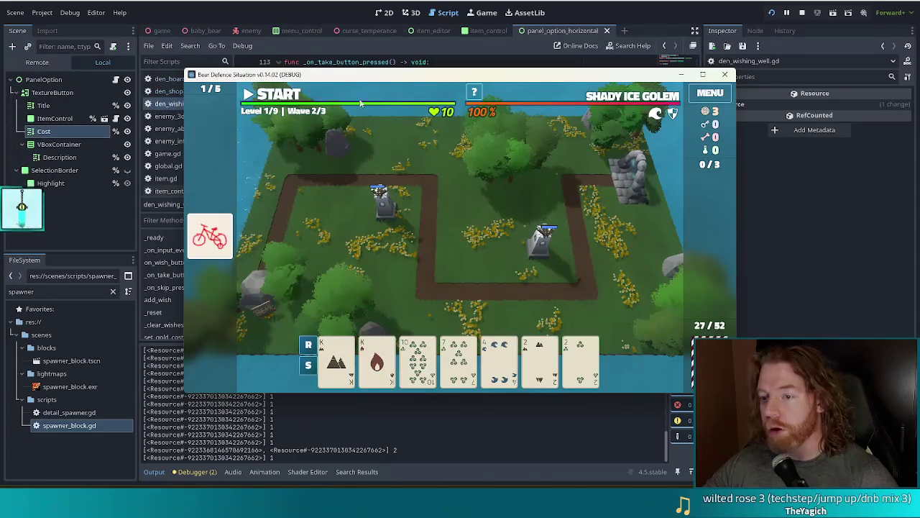
{"action": "left_click", "coordinate": [277, 94]}
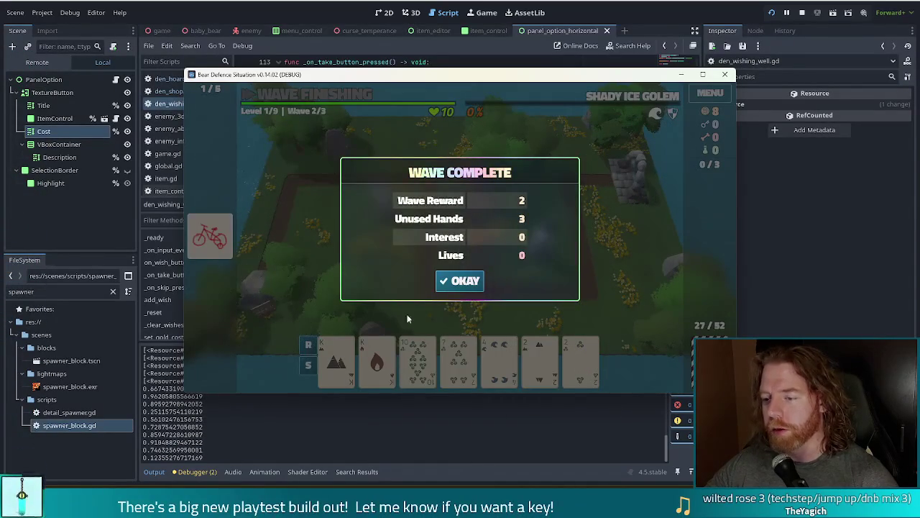
{"action": "left_click", "coordinate": [457, 281]}
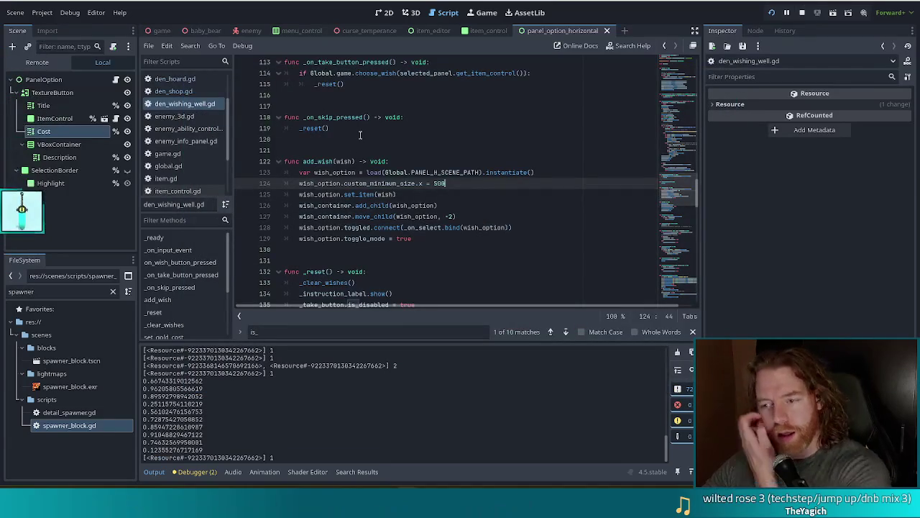
Step: Add shade.animation_player.stop() after line 31 in ability_shade.gd, then start the next wave in the game
{"action": "left_click", "coordinate": [180, 92]}
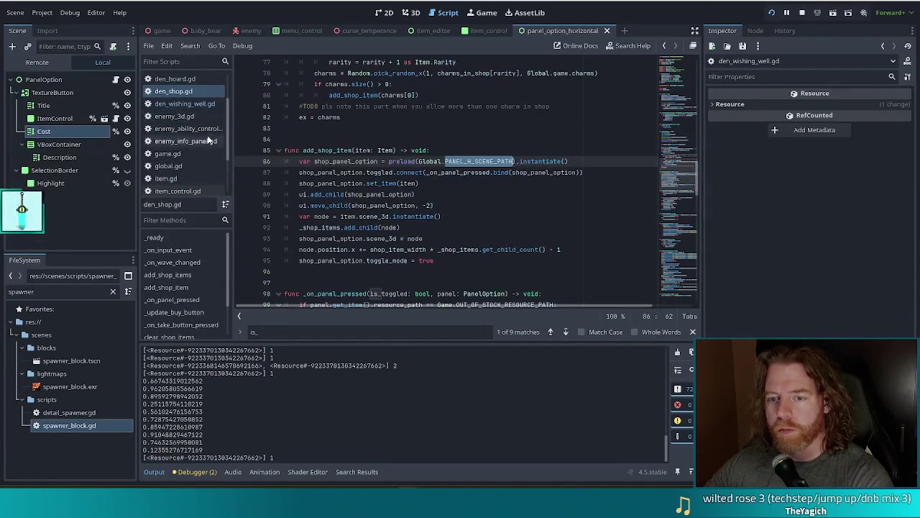
{"action": "scroll", "coordinate": [209, 118], "scroll_direction": "up", "scroll_amount": 1}
{"action": "scroll", "coordinate": [208, 115], "scroll_direction": "up", "scroll_amount": 3}
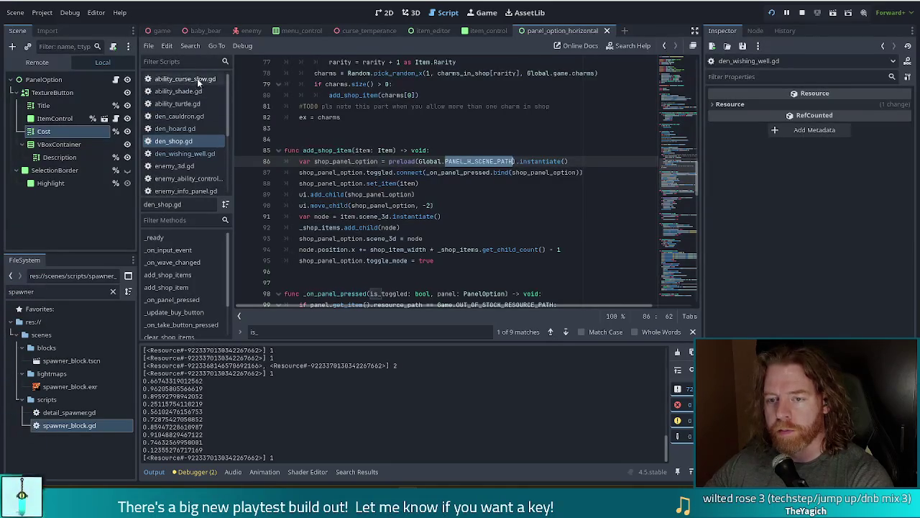
{"action": "left_click", "coordinate": [197, 78]}
{"action": "left_click", "coordinate": [195, 91]}
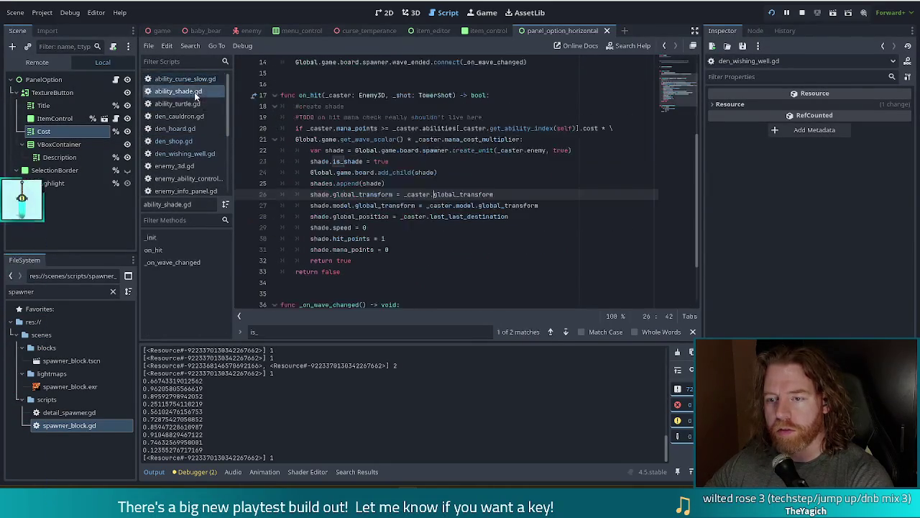
{"action": "left_click", "coordinate": [403, 250]}
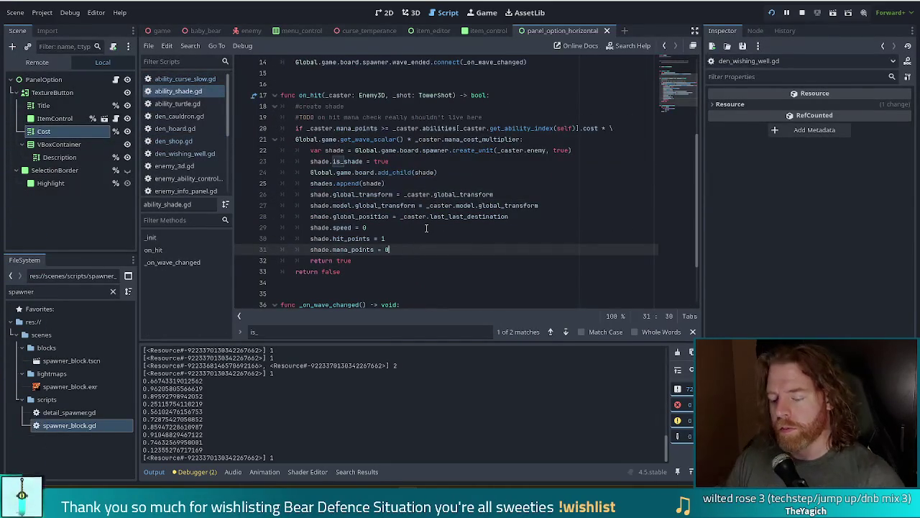
{"action": "key", "text": "Return"}
{"action": "type", "text": "shade."}
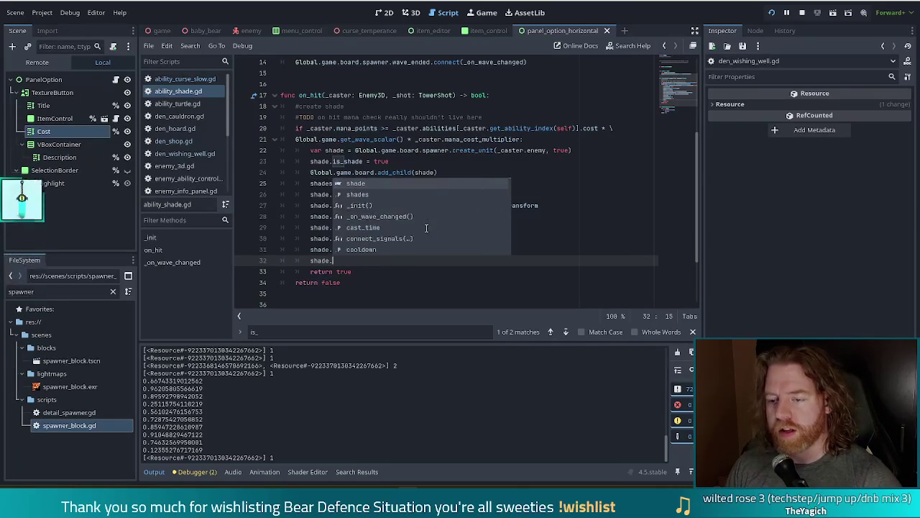
{"action": "type", "text": "animation_player."}
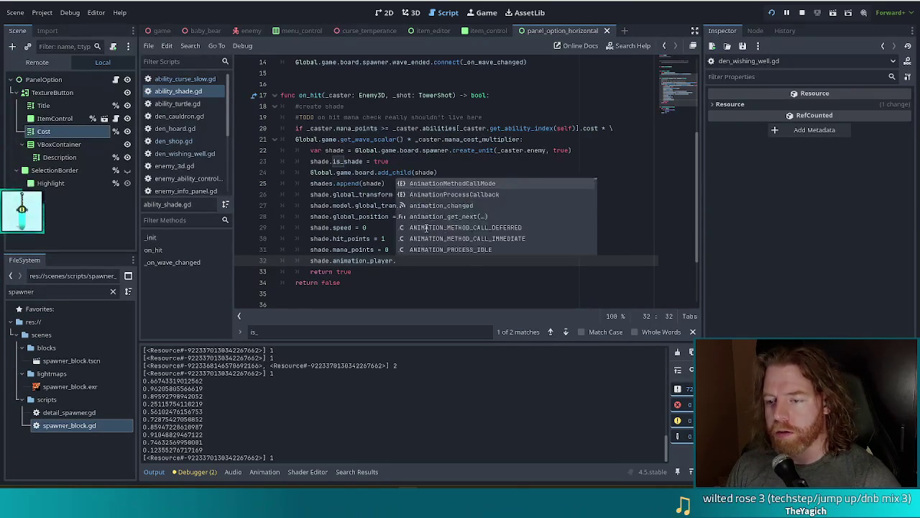
{"action": "type", "text": "stop()"}
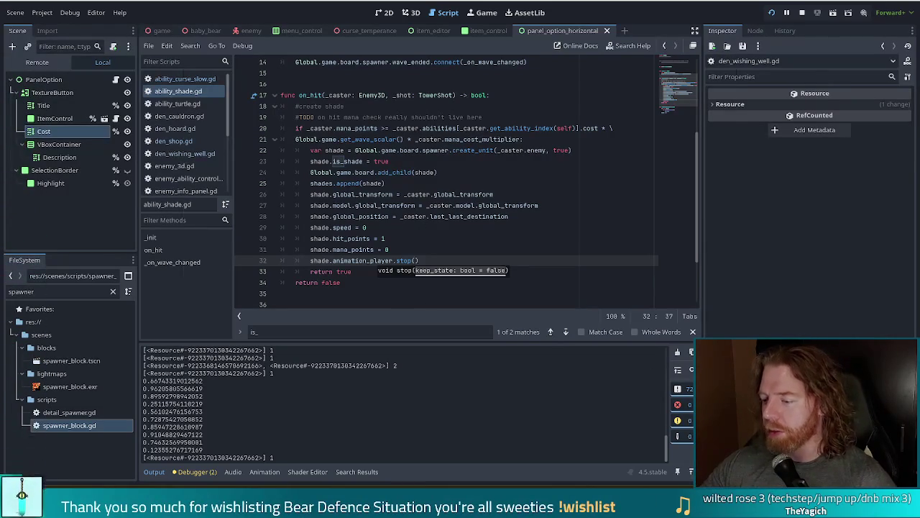
{"action": "key", "text": "alt+Tab"}
{"action": "left_click", "coordinate": [279, 97]}
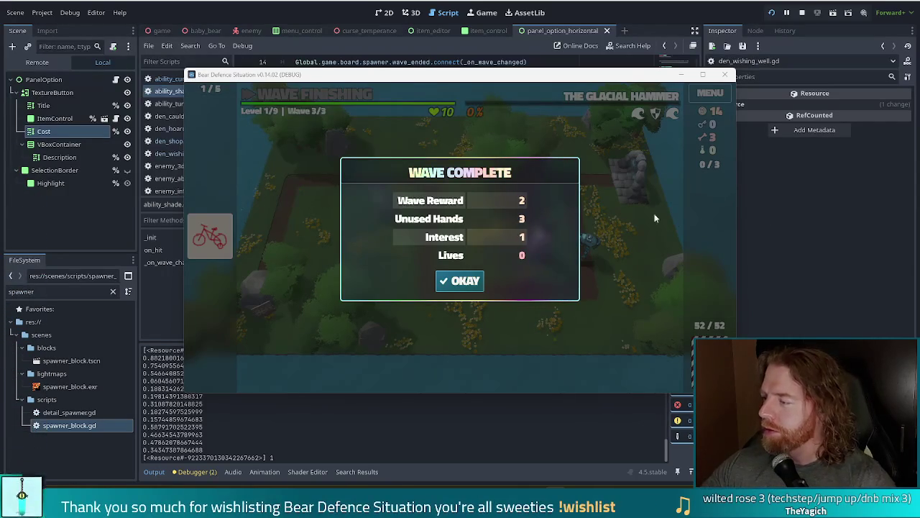
Step: Dismiss the wave 3 summary and bring up the Ballista Tower's level 1 upgrade panel
{"action": "left_click", "coordinate": [477, 284]}
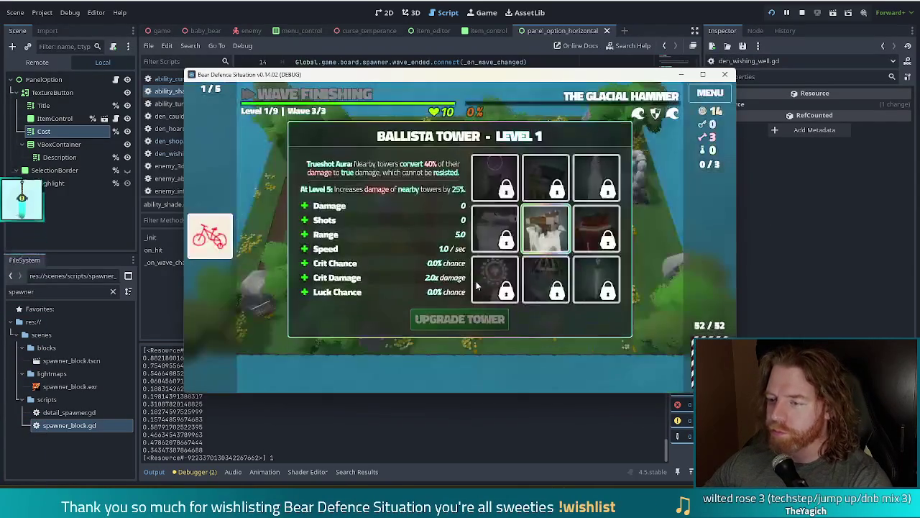
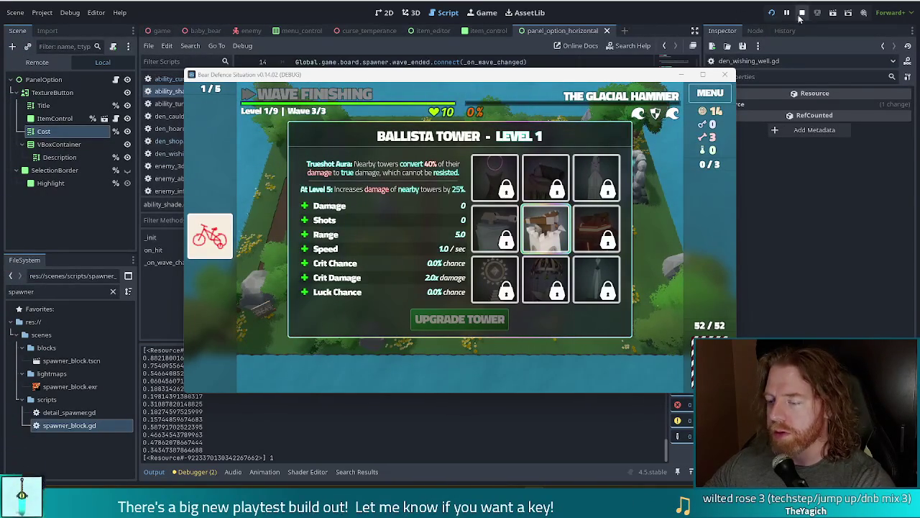
Step: Stop the game test run and relaunch Bear Defence Situation with F5
{"action": "left_click", "coordinate": [802, 13]}
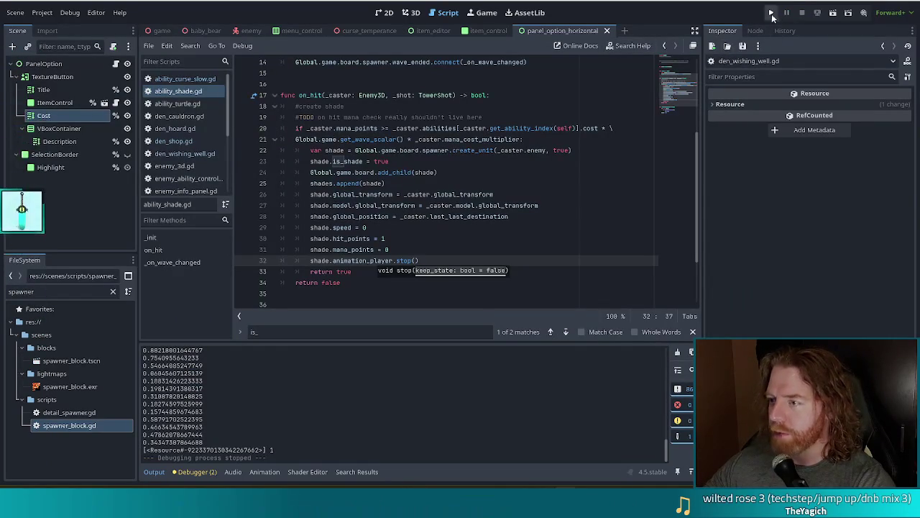
{"action": "key", "text": "F5"}
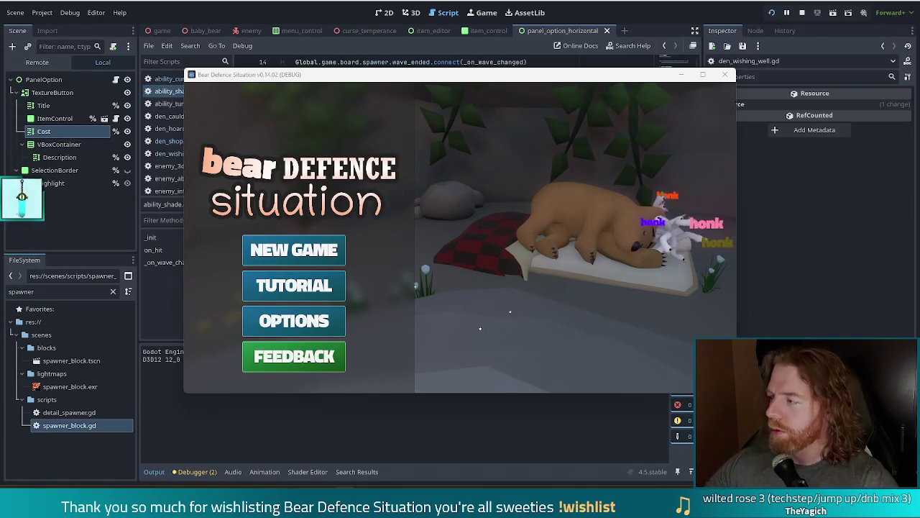
Step: Start a new game, run 'set_ability curse_slow' in the console, and advance to Level 1 Air Golem
{"action": "left_click", "coordinate": [309, 252]}
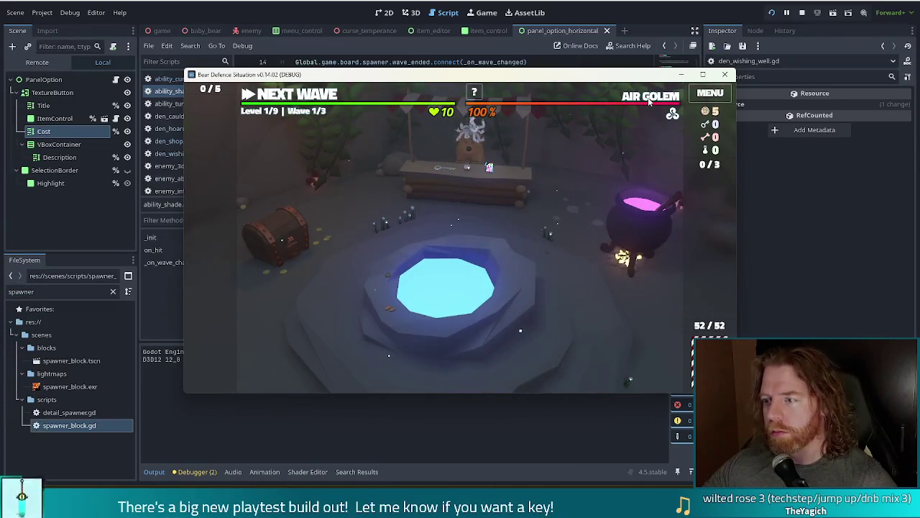
{"action": "key", "text": "grave"}
{"action": "type", "text": "set"}
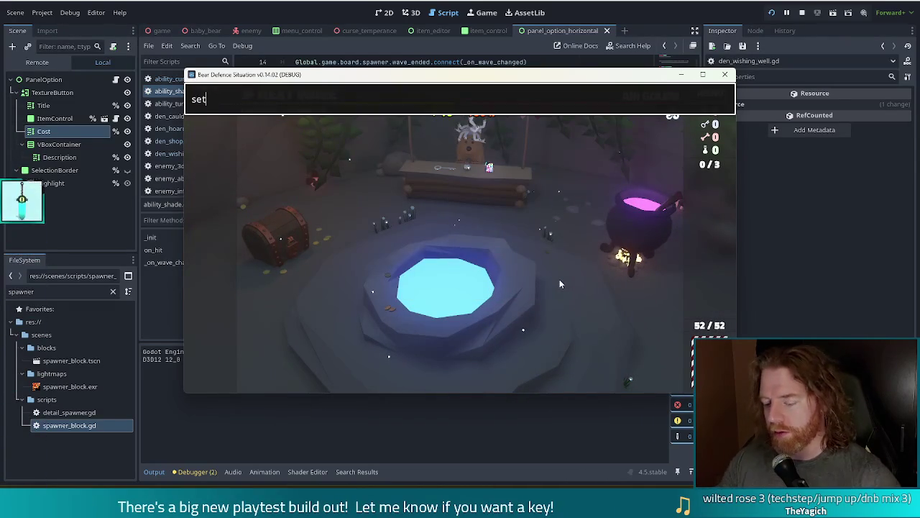
{"action": "type", "text": "_ability curse_slow"}
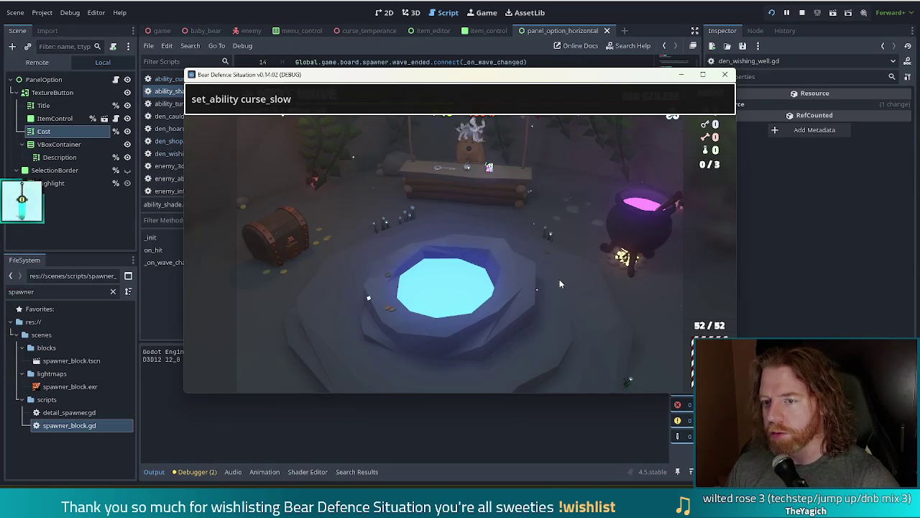
{"action": "key", "text": "Return"}
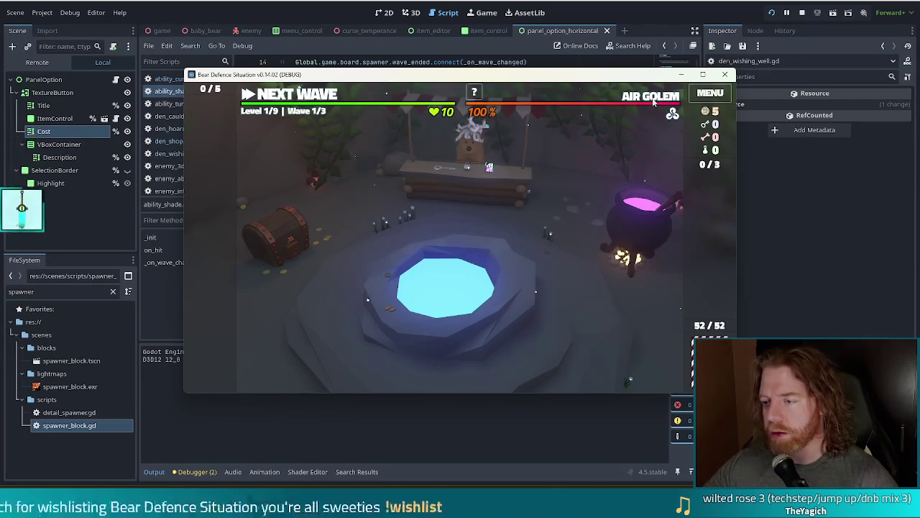
{"action": "mouse_move", "coordinate": [655, 103]}
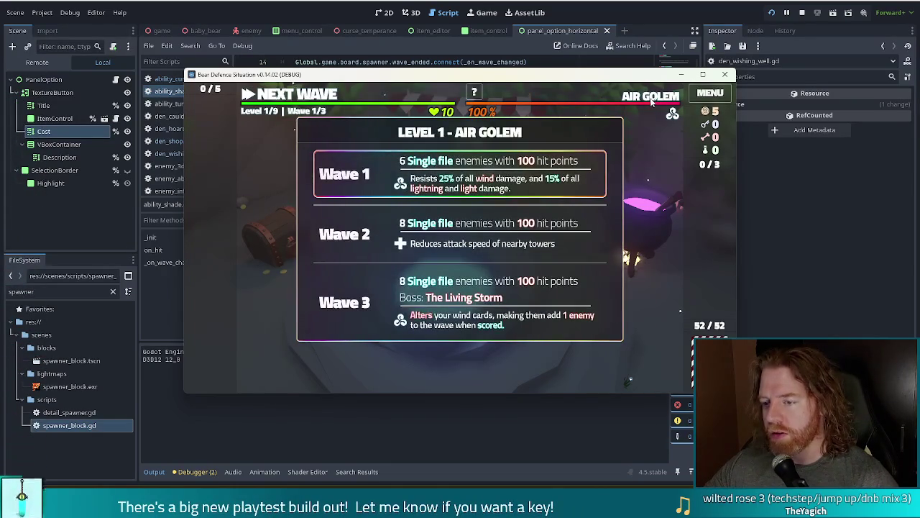
{"action": "left_click", "coordinate": [299, 96]}
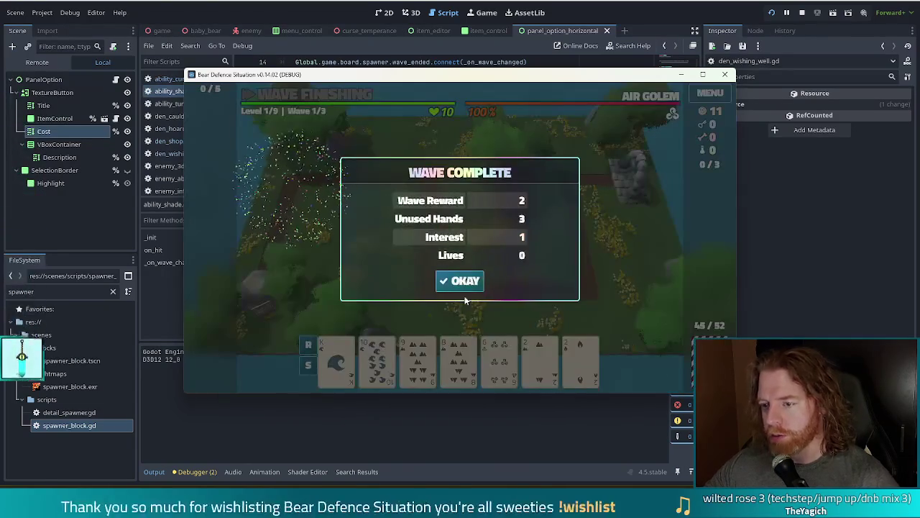
Step: Dismiss Wave Complete, build a Ballista from the pair of 2s inside the path bend, and start wave 2
{"action": "left_click", "coordinate": [469, 282]}
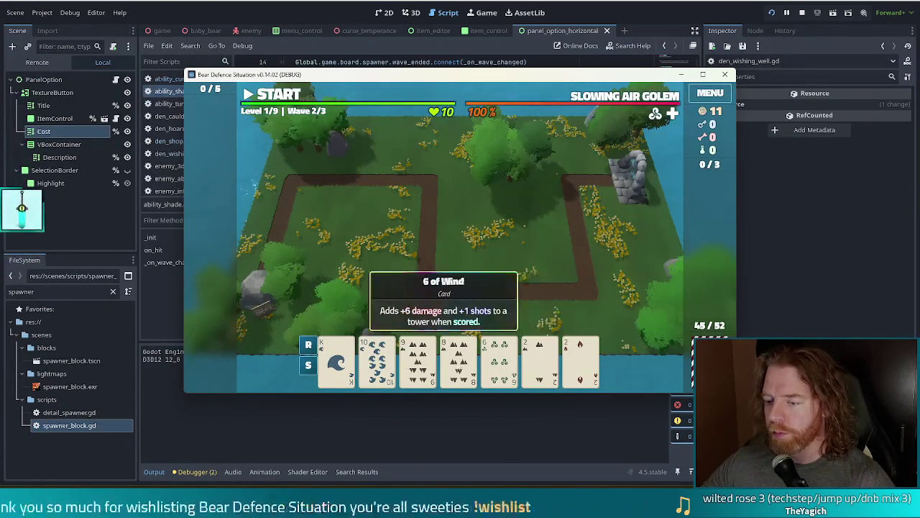
{"action": "left_click", "coordinate": [539, 363]}
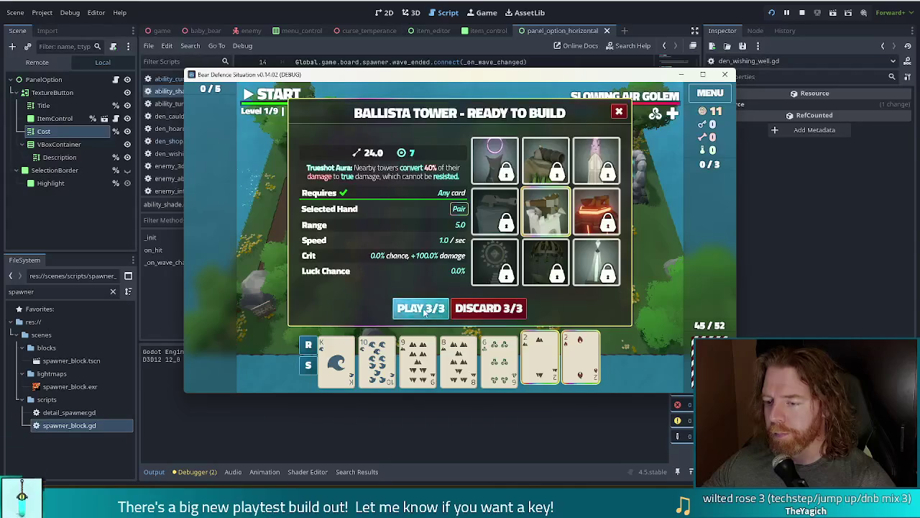
{"action": "left_click", "coordinate": [421, 310]}
{"action": "left_click", "coordinate": [466, 255]}
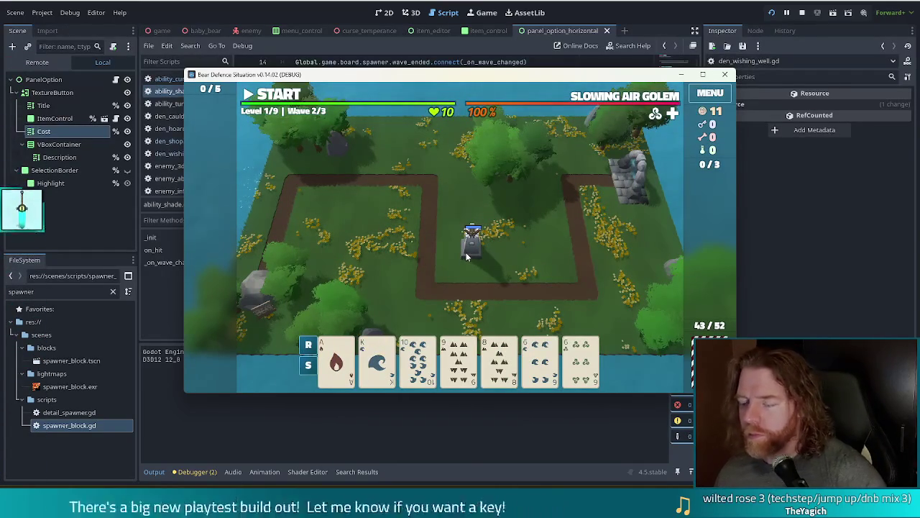
{"action": "key", "text": "space"}
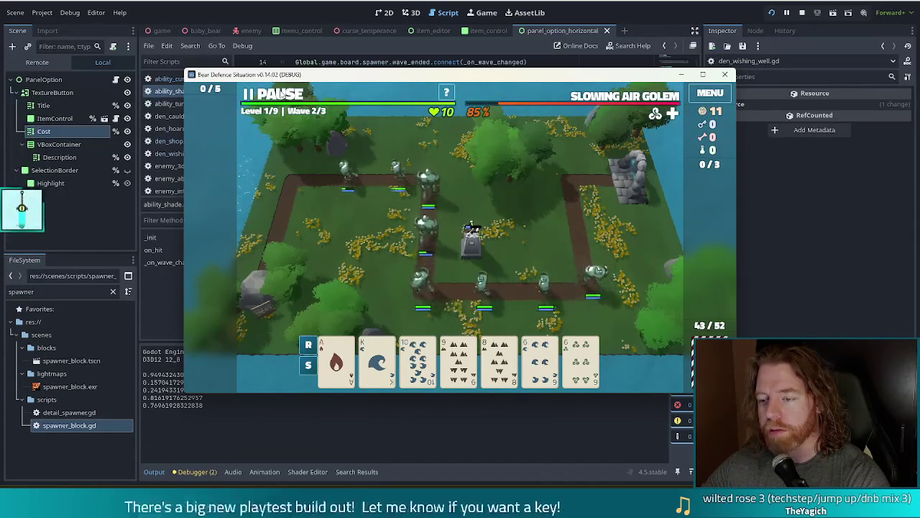
Step: Pause mid-wave, build a second Ballista from the 6s near the top-left path corner, then unpause
{"action": "left_click", "coordinate": [283, 94]}
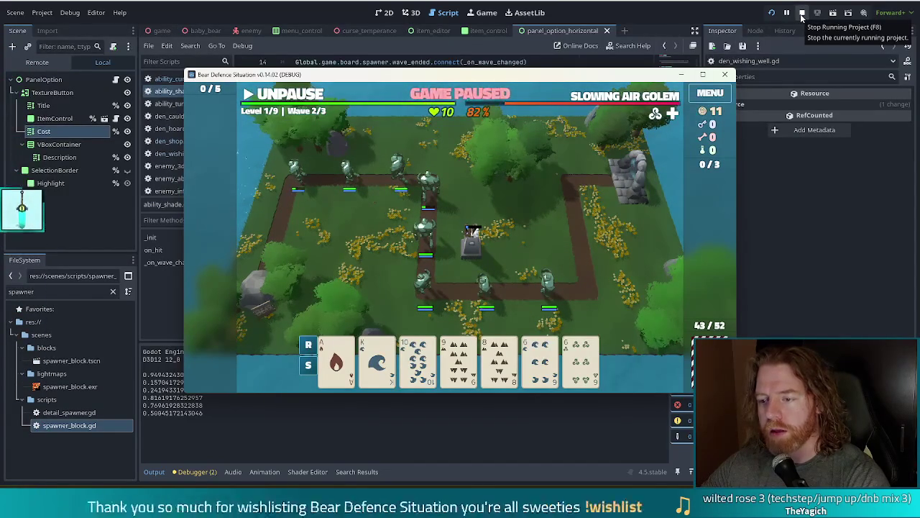
{"action": "mouse_move", "coordinate": [478, 350]}
{"action": "left_click", "coordinate": [581, 360]}
{"action": "left_click", "coordinate": [540, 360]}
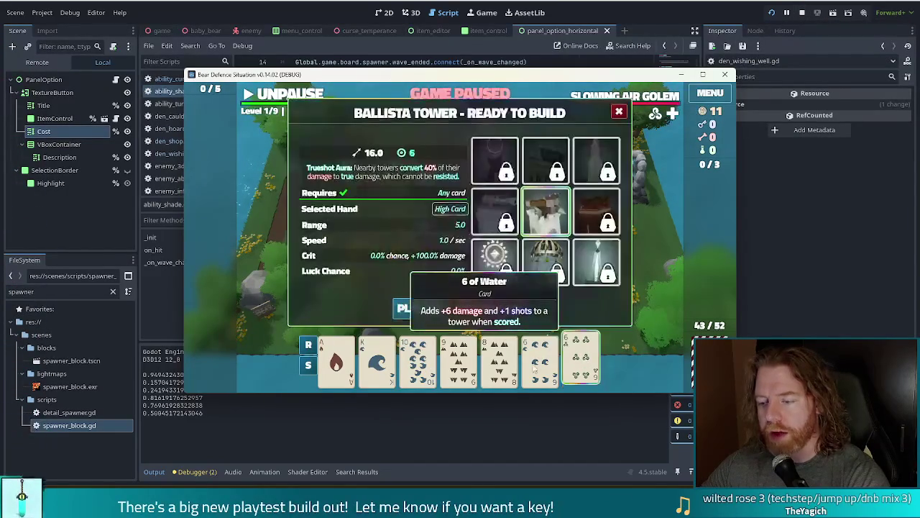
{"action": "left_click", "coordinate": [420, 308]}
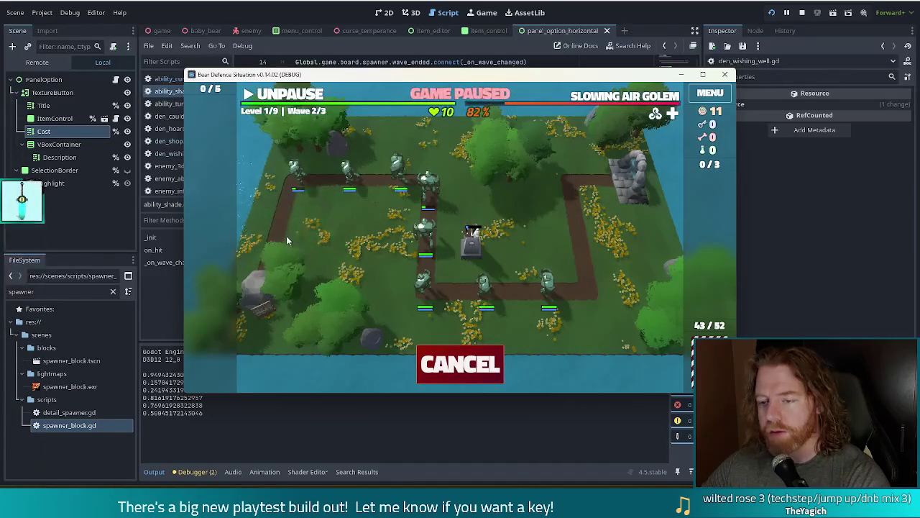
{"action": "left_click", "coordinate": [294, 239]}
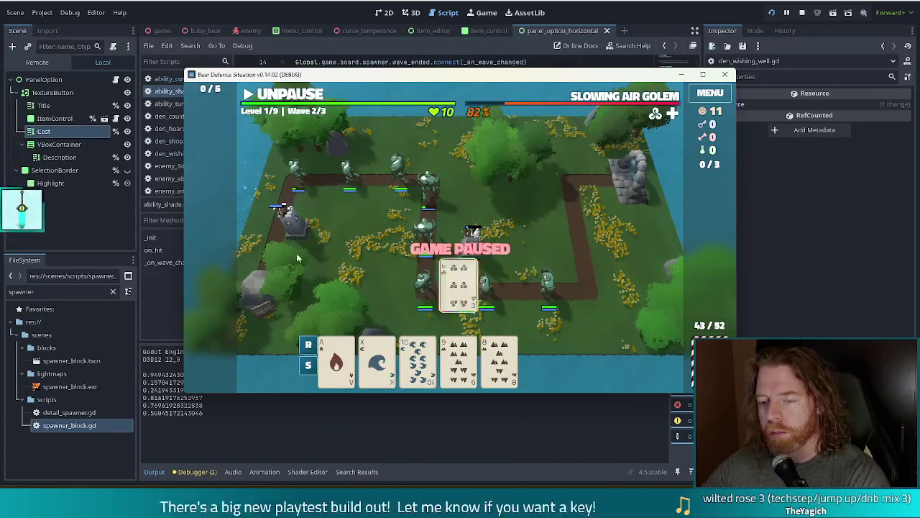
{"action": "left_click", "coordinate": [283, 95]}
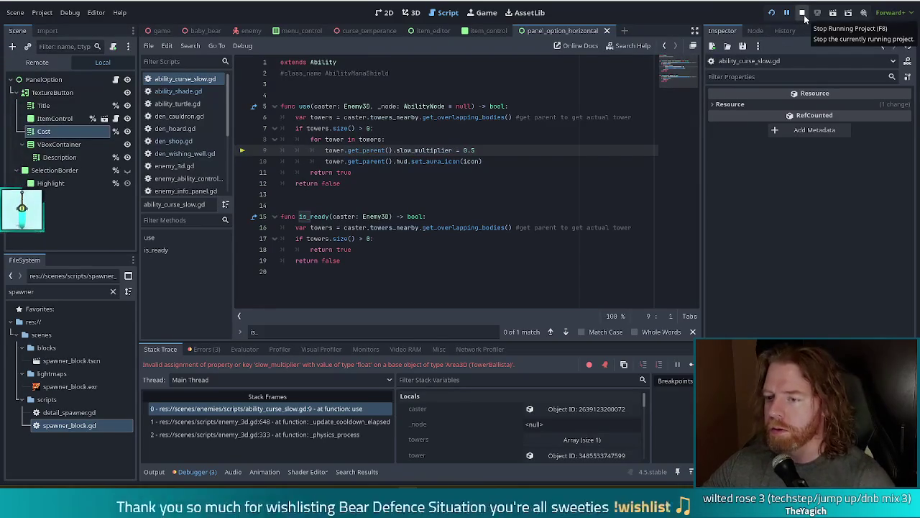
Step: Stop the crashed project and close all open scripts via File > Close All
{"action": "left_click", "coordinate": [802, 12]}
{"action": "left_click", "coordinate": [453, 209]}
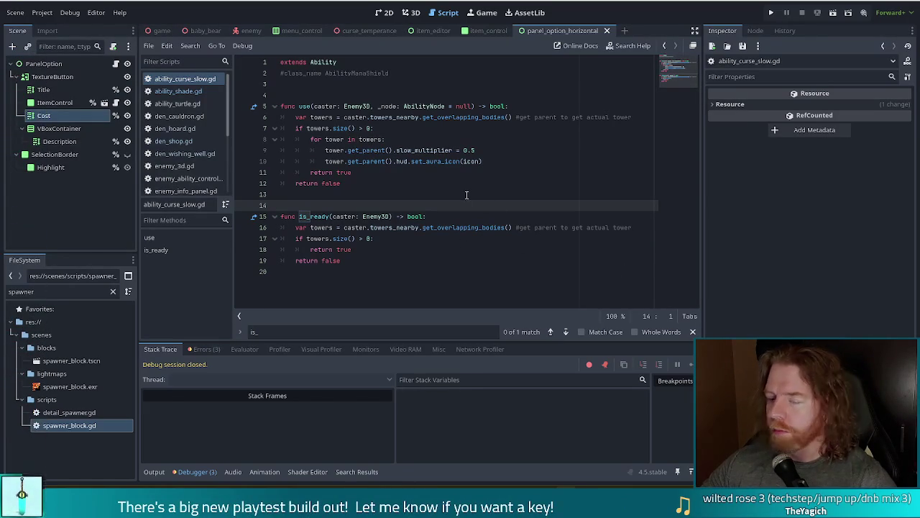
{"action": "scroll", "coordinate": [200, 98], "scroll_direction": "down", "scroll_amount": 1}
{"action": "left_click", "coordinate": [148, 43]}
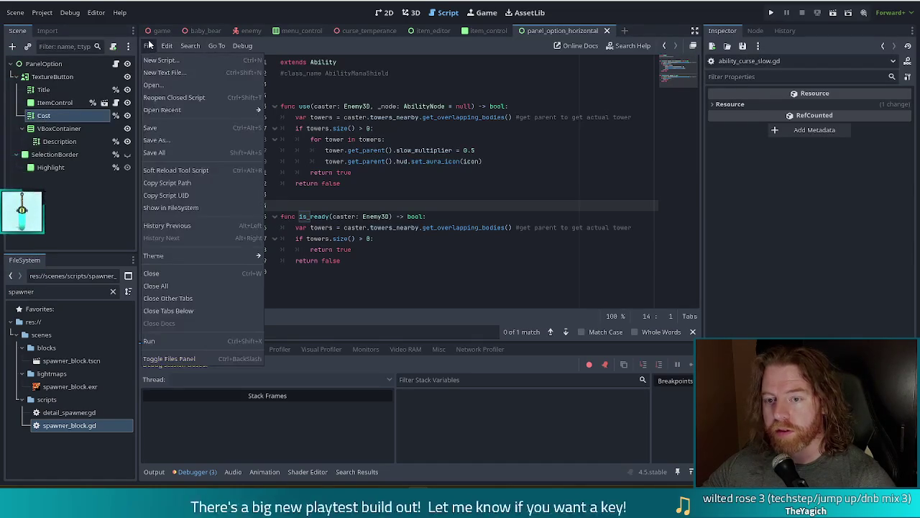
{"action": "left_click", "coordinate": [177, 287]}
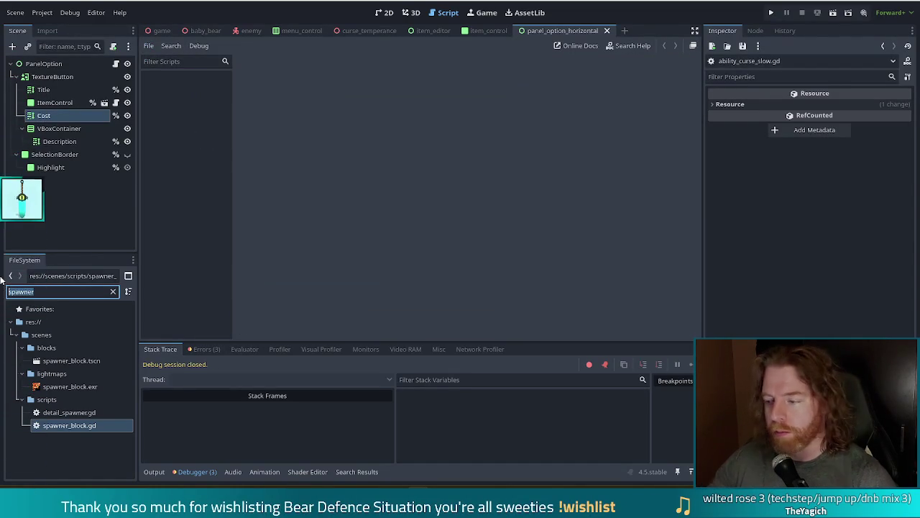
Step: Filter FileSystem for 'curse' and open ability_curse_slow.gd and ability_curse_temperance.gd
{"action": "type", "text": "curse"}
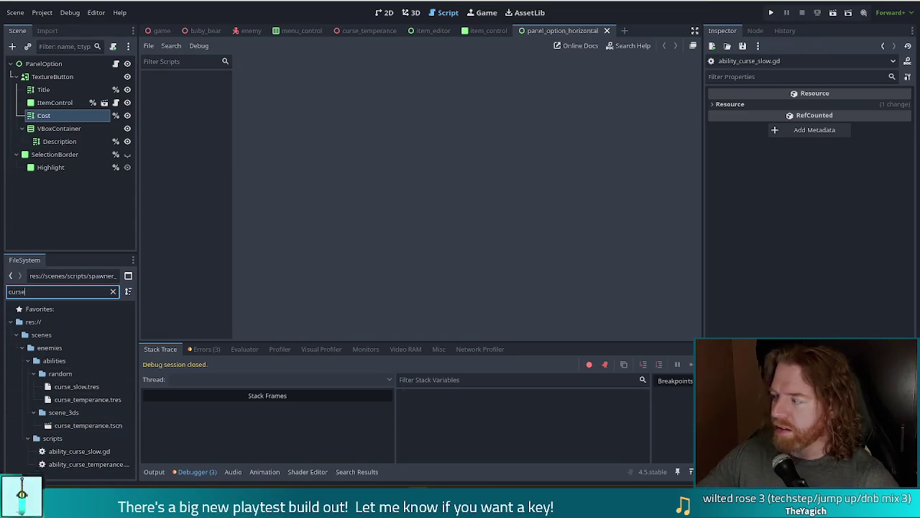
{"action": "double_click", "coordinate": [84, 452]}
{"action": "double_click", "coordinate": [89, 465]}
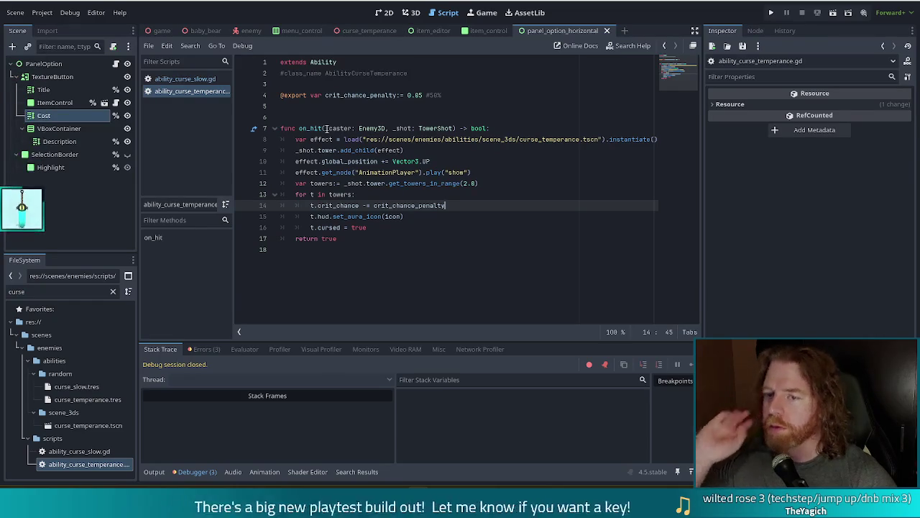
Step: Copy the temperance on_hit function into ability_curse_slow.gd, with blank lines after return false
{"action": "left_click_drag", "start_coordinate": [353, 240], "coordinate": [280, 128]}
{"action": "key", "text": "ctrl+c"}
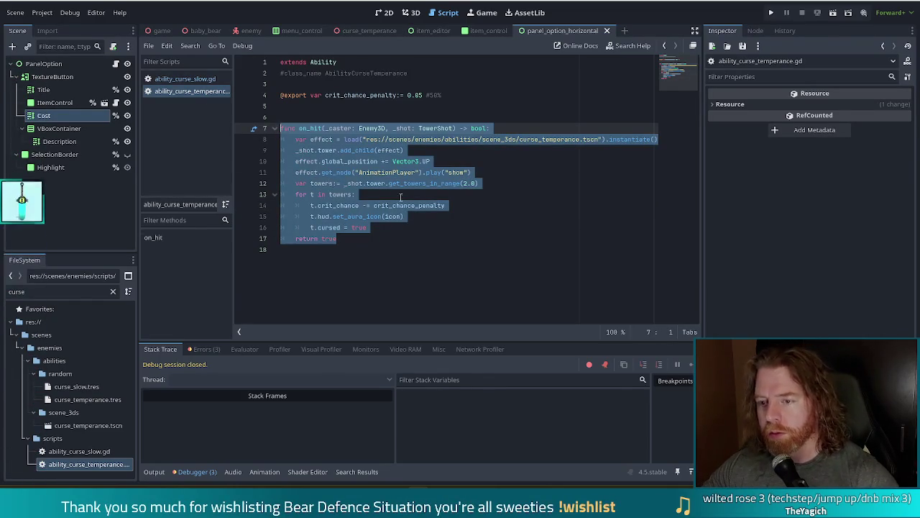
{"action": "left_click", "coordinate": [184, 78]}
{"action": "left_click", "coordinate": [345, 271]}
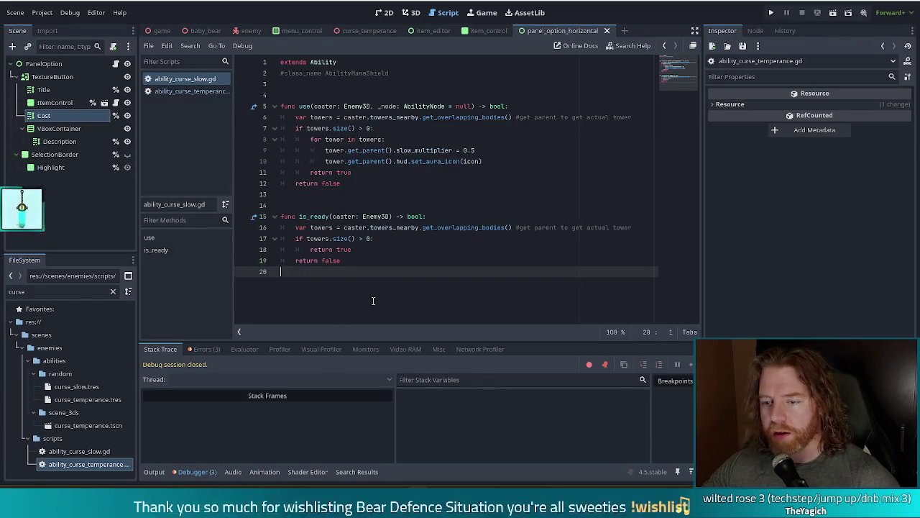
{"action": "key", "text": "ctrl+v"}
{"action": "left_click", "coordinate": [353, 194]}
{"action": "key", "text": "Return"}
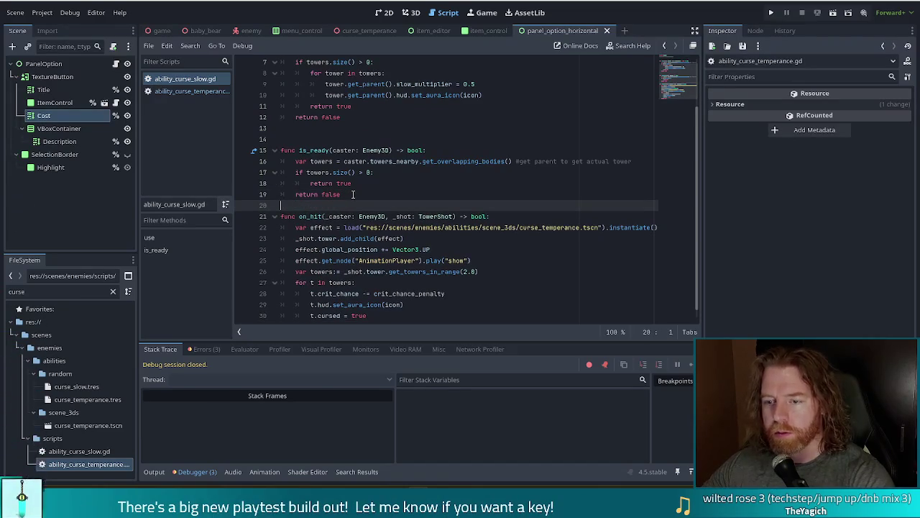
{"action": "key", "text": "Return"}
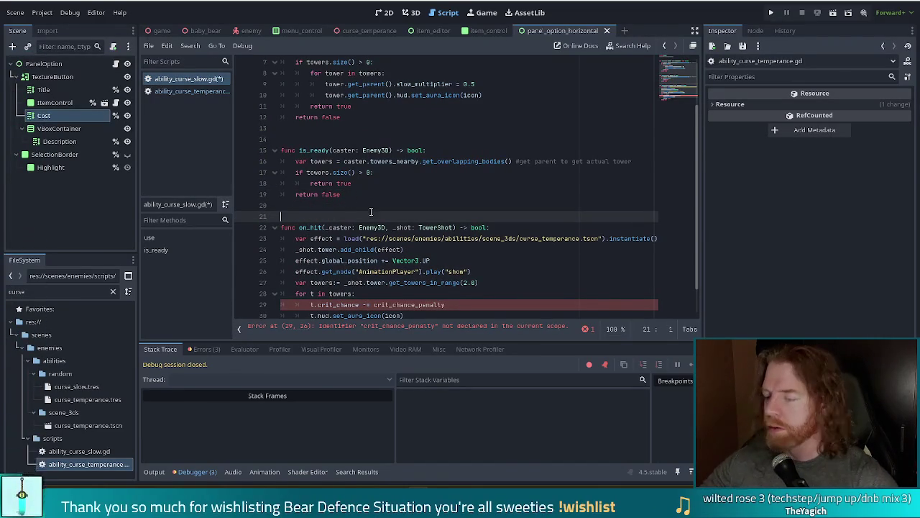
Step: Begin a new 't.' line inside the for-towers loop of the pasted on_hit
{"action": "scroll", "coordinate": [403, 206], "scroll_direction": "down", "scroll_amount": 3}
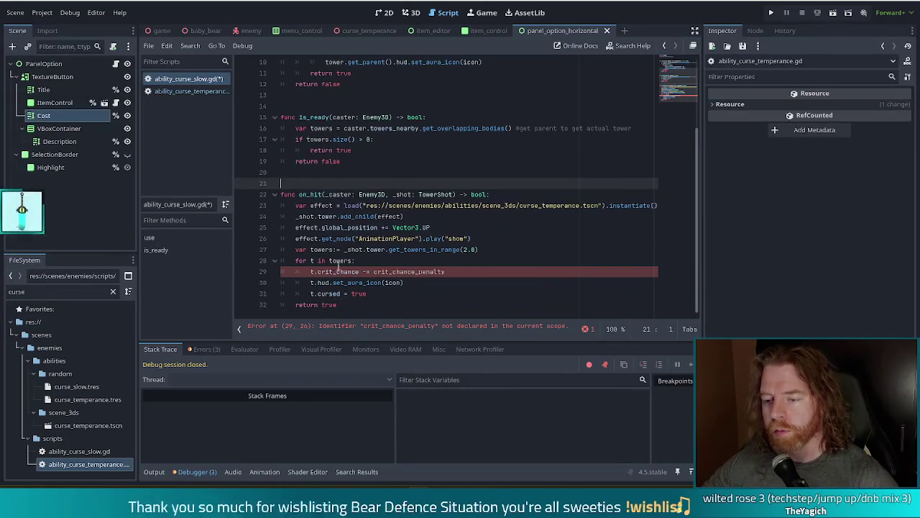
{"action": "left_click", "coordinate": [399, 261]}
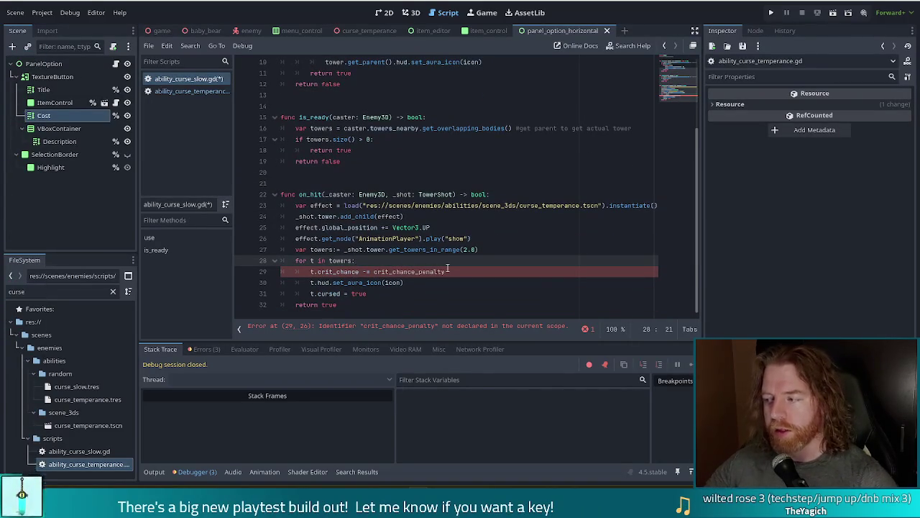
{"action": "key", "text": "Return"}
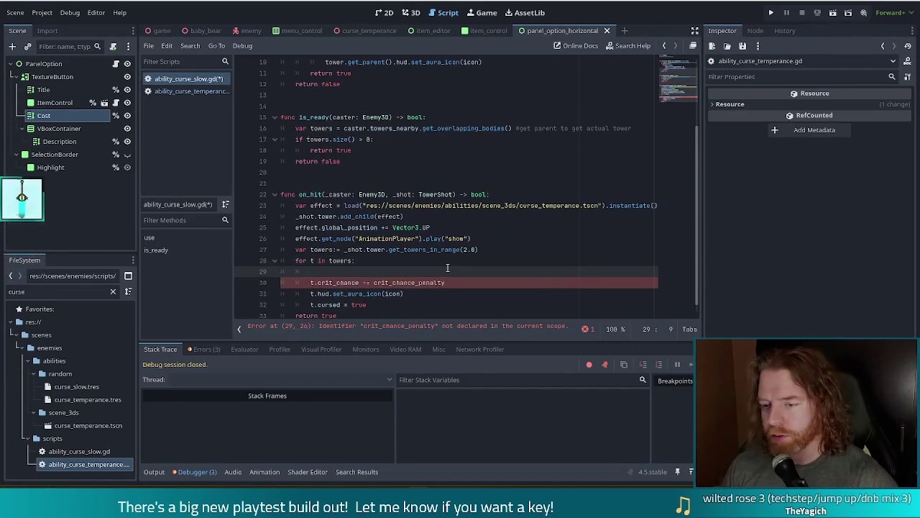
{"action": "type", "text": "t."}
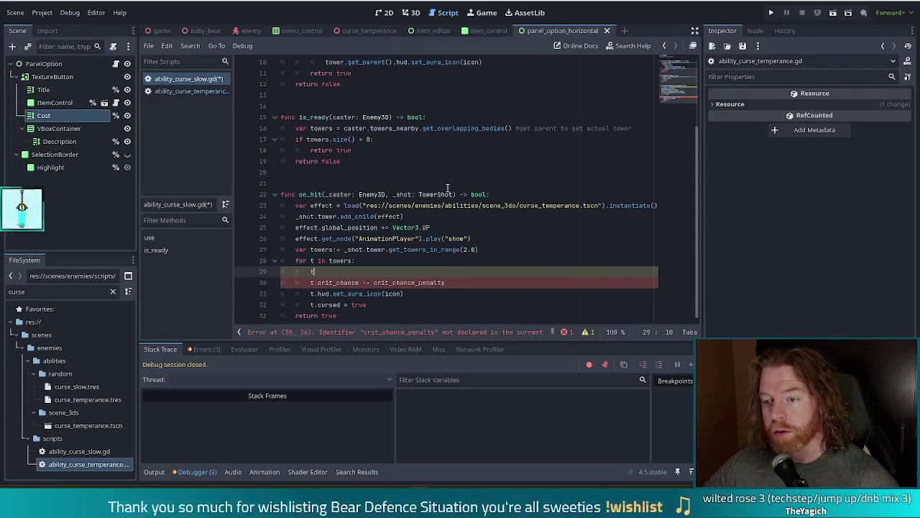
{"action": "left_click", "coordinate": [8, 291]}
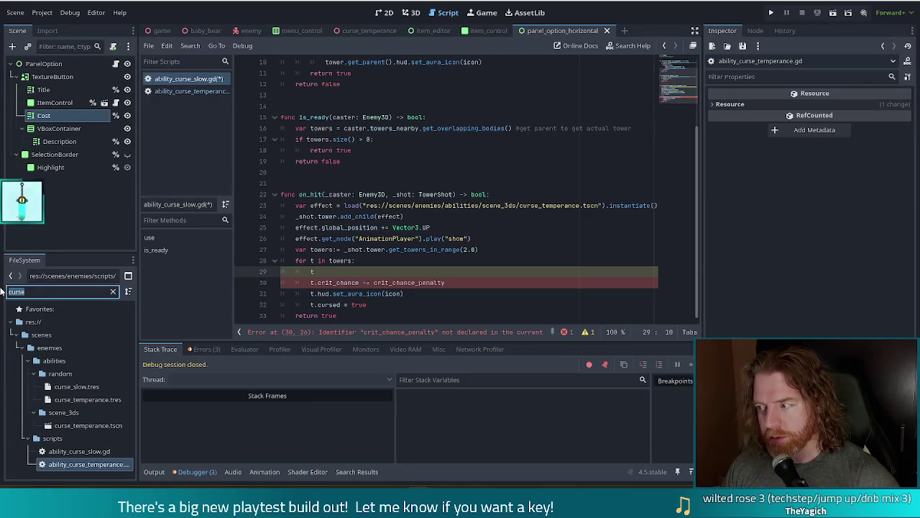
Step: Filter FileSystem for 'tower_3' and open tower_3d.gd at its top
{"action": "type", "text": "tower"}
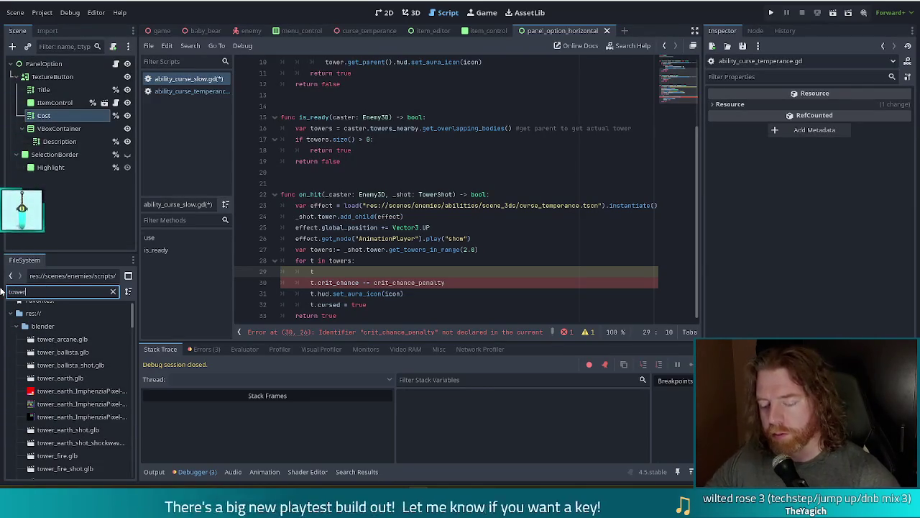
{"action": "type", "text": "_3d"}
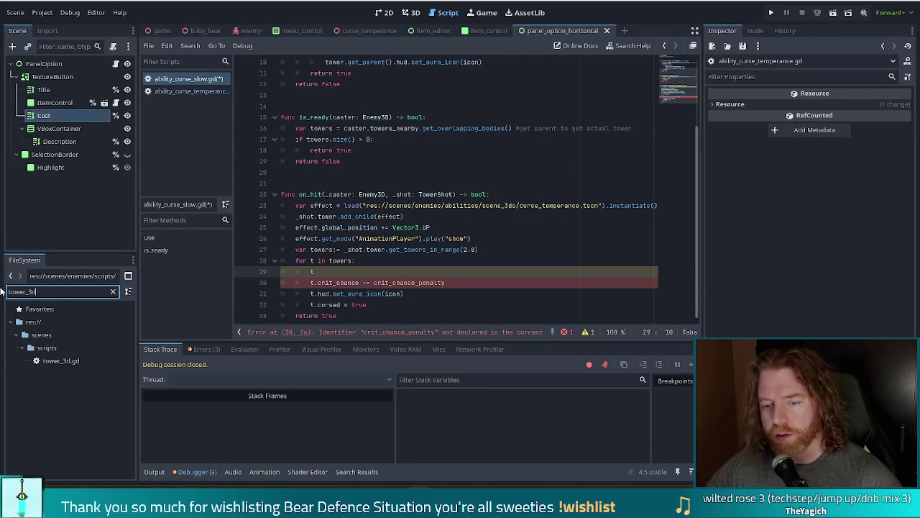
{"action": "double_click", "coordinate": [62, 361]}
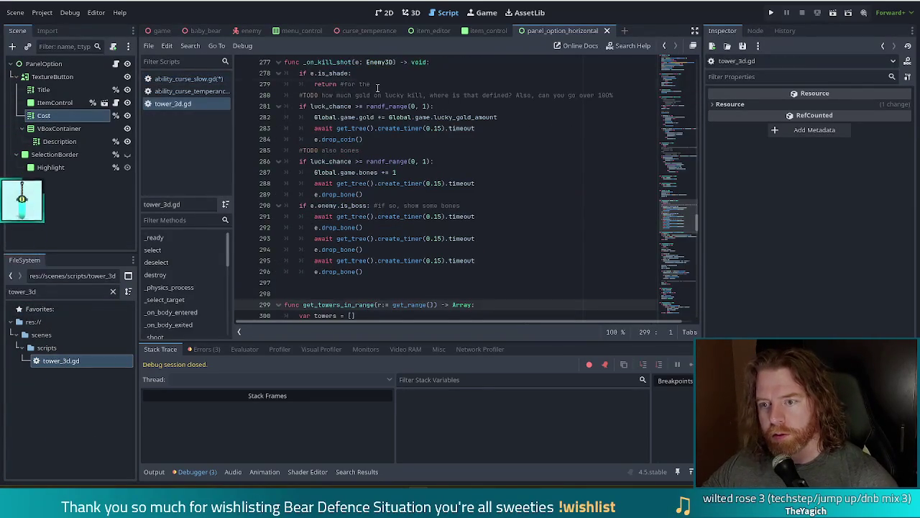
{"action": "scroll", "coordinate": [379, 117], "scroll_direction": "up", "scroll_amount": 20}
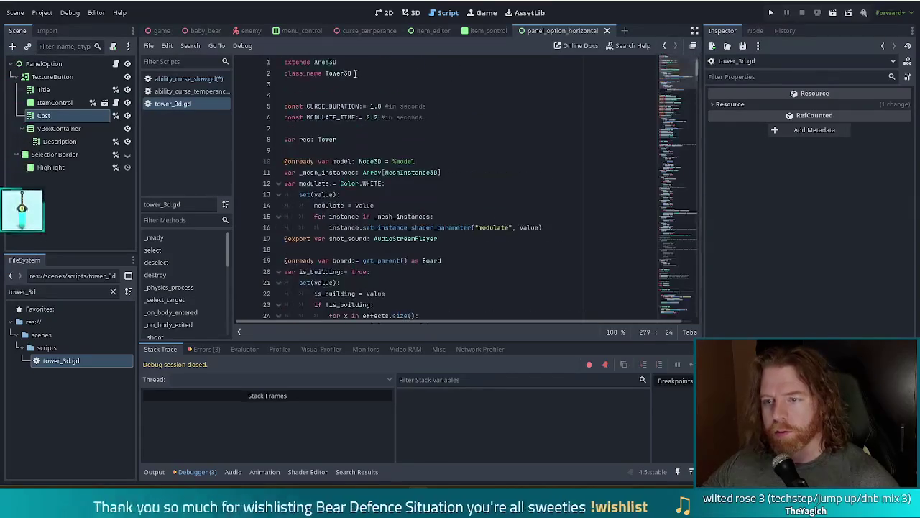
{"action": "left_click", "coordinate": [379, 69]}
Step: Search for 'attack_s' and inspect get_attack_speed with its cooldown and speed_multiplier declarations
{"action": "key", "text": "ctrl+f"}
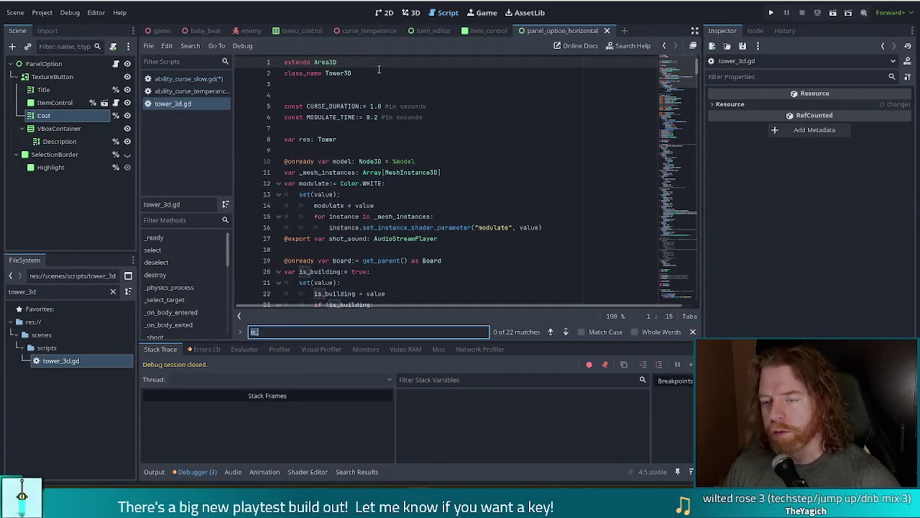
{"action": "type", "text": "attack_"}
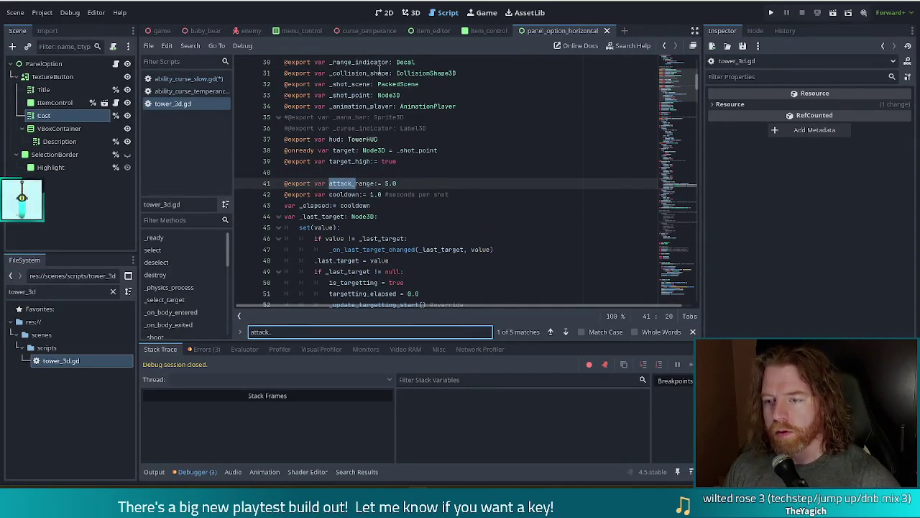
{"action": "type", "text": "s"}
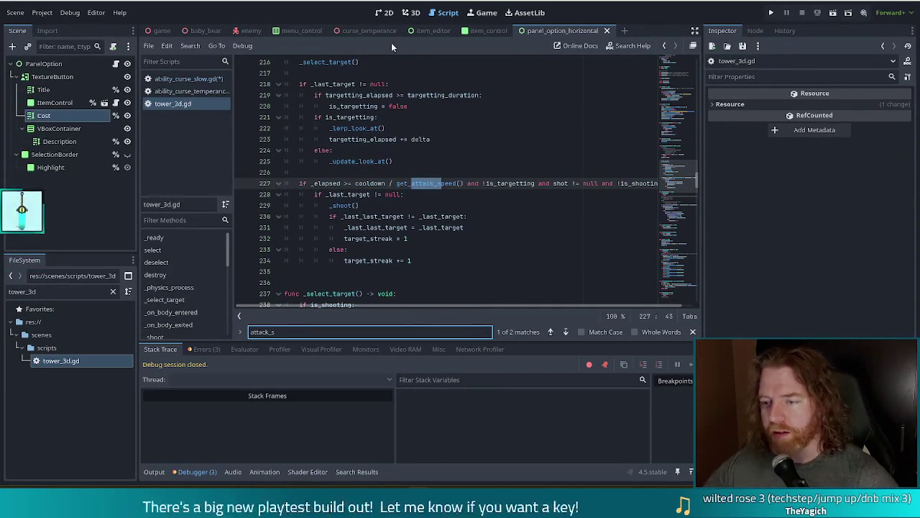
{"action": "left_click", "coordinate": [432, 183], "text": "ctrl"}
{"action": "left_click", "coordinate": [513, 194]}
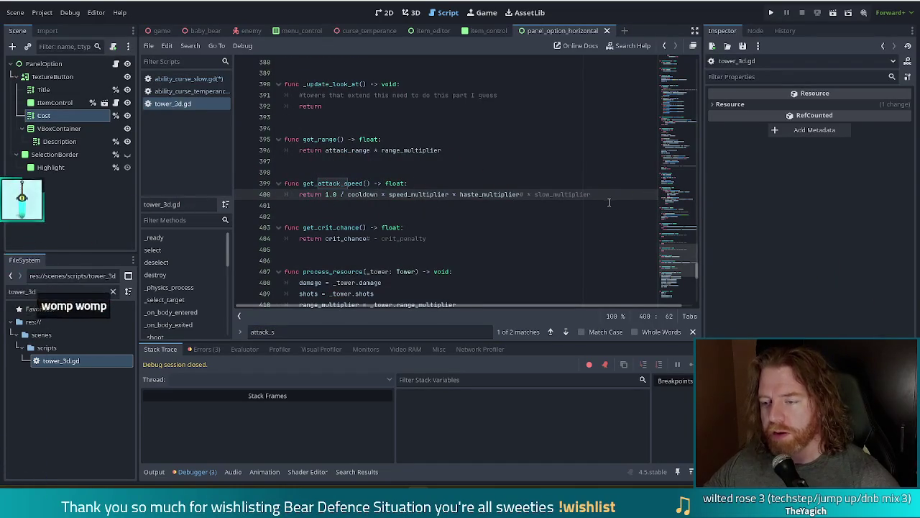
{"action": "left_click", "coordinate": [361, 195], "text": "ctrl"}
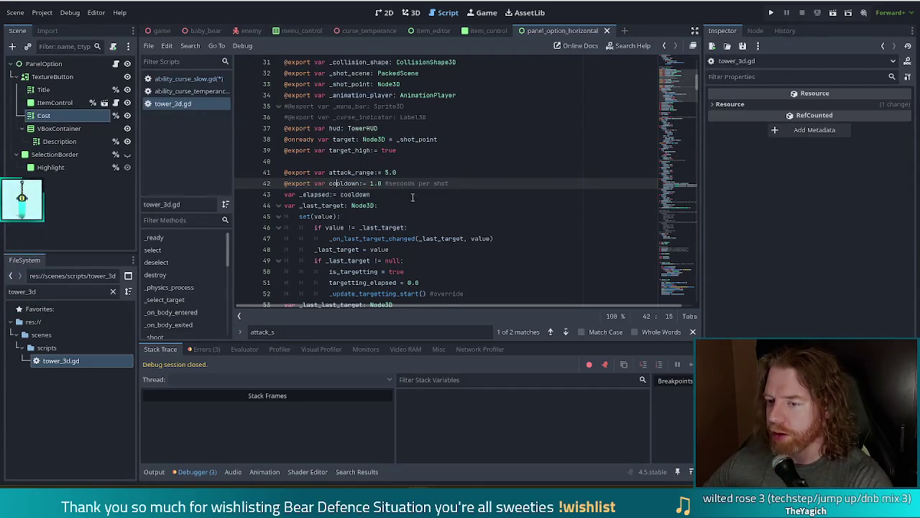
{"action": "key", "text": "F3"}
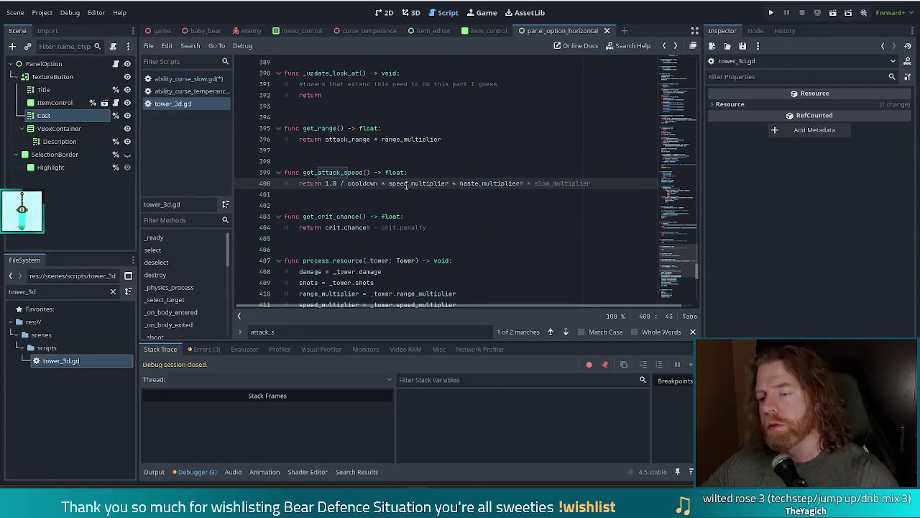
{"action": "left_click", "coordinate": [421, 184], "text": "ctrl"}
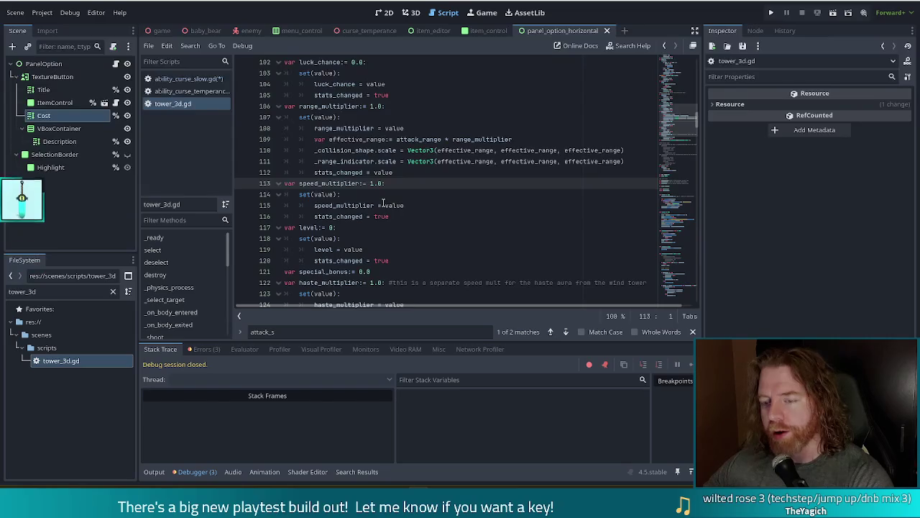
{"action": "mouse_move", "coordinate": [386, 204]}
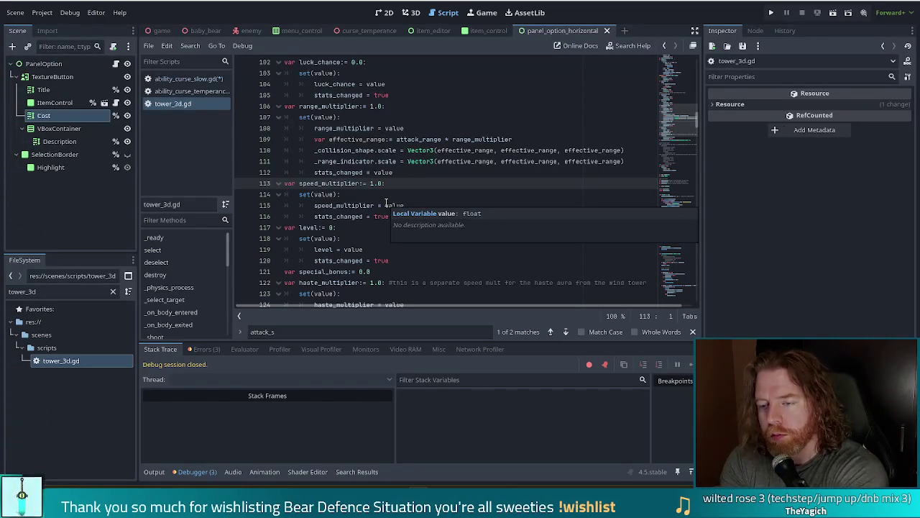
{"action": "left_click", "coordinate": [386, 184]}
Step: Search the script for 'cooldown' and step through matches to line 400
{"action": "key", "text": "ctrl+f"}
{"action": "type", "text": "coolwodn"}
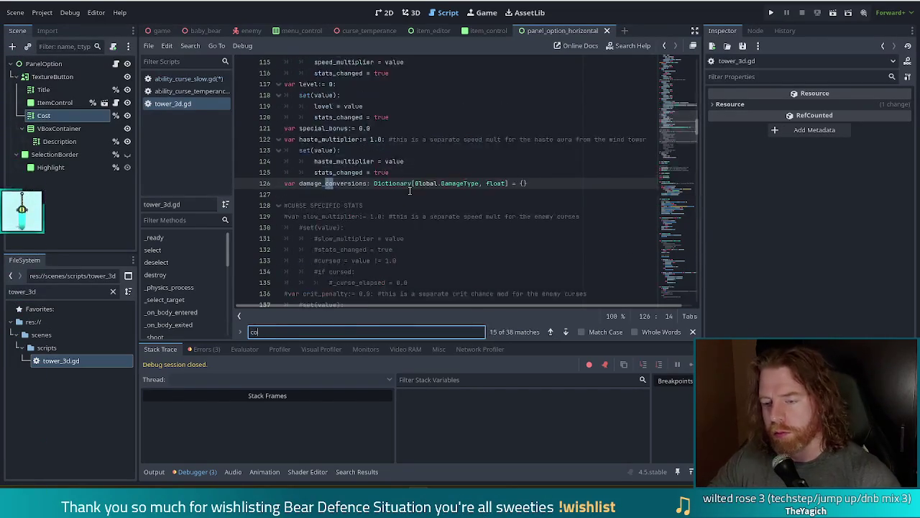
{"action": "key", "text": "BackSpace"}
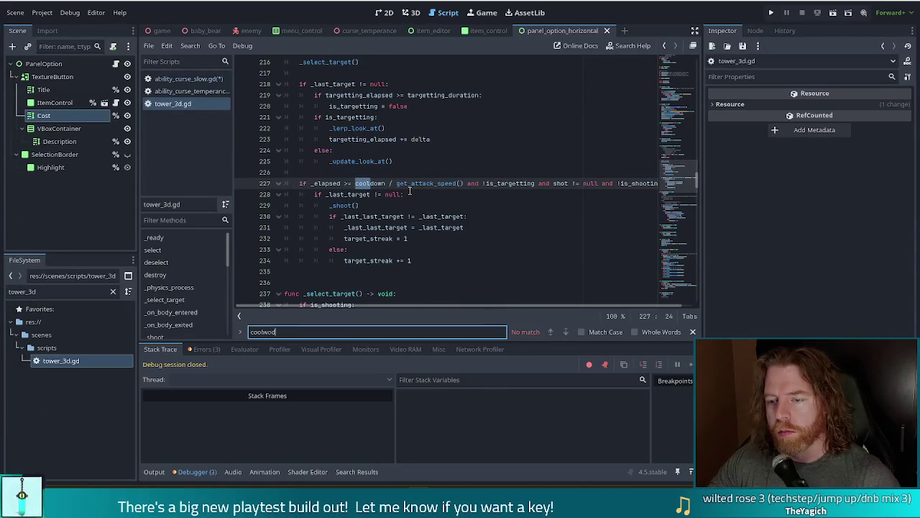
{"action": "key", "text": "BackSpace"}
{"action": "key", "text": "BackSpace"}
{"action": "type", "text": "down"}
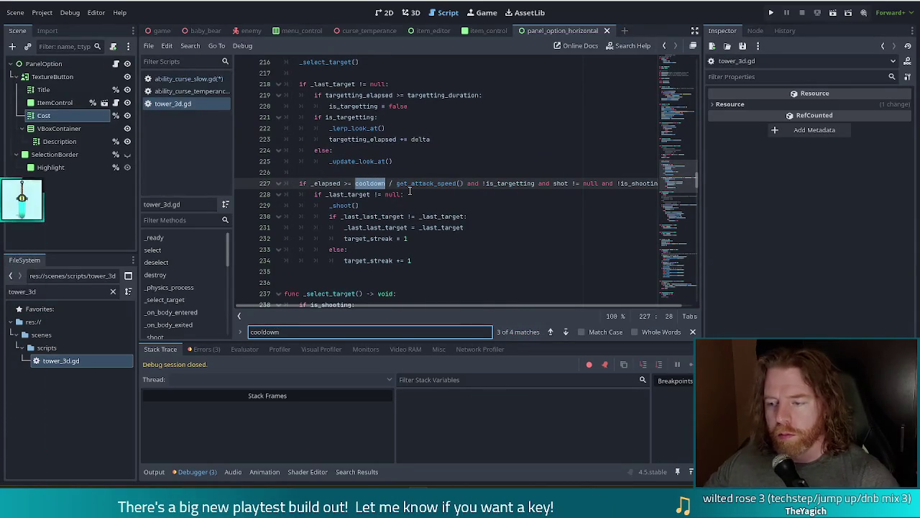
{"action": "left_click", "coordinate": [551, 333]}
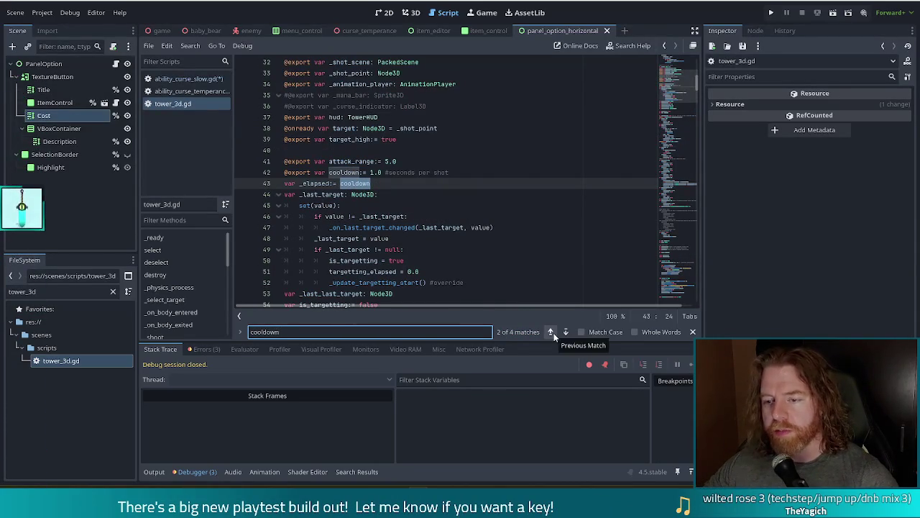
{"action": "left_click", "coordinate": [567, 332]}
{"action": "left_click", "coordinate": [567, 332]}
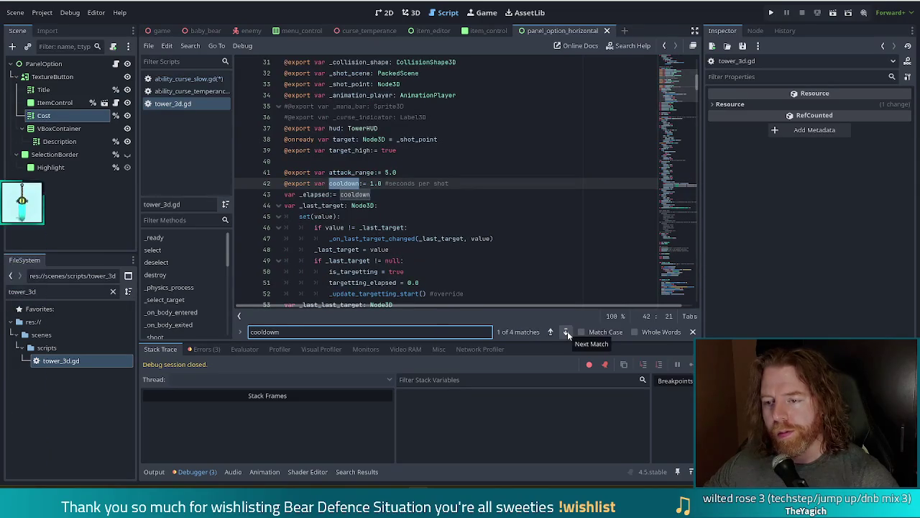
{"action": "left_click", "coordinate": [551, 332]}
{"action": "left_click", "coordinate": [552, 331]}
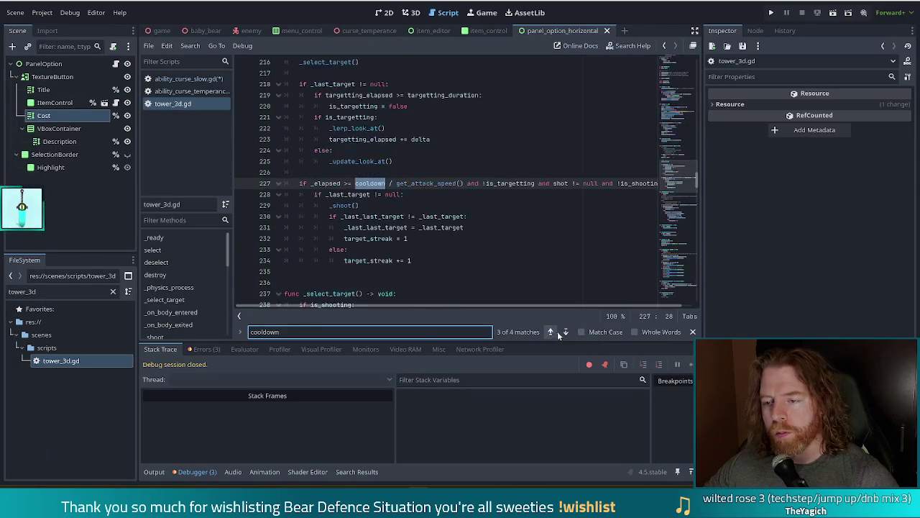
{"action": "left_click", "coordinate": [566, 331]}
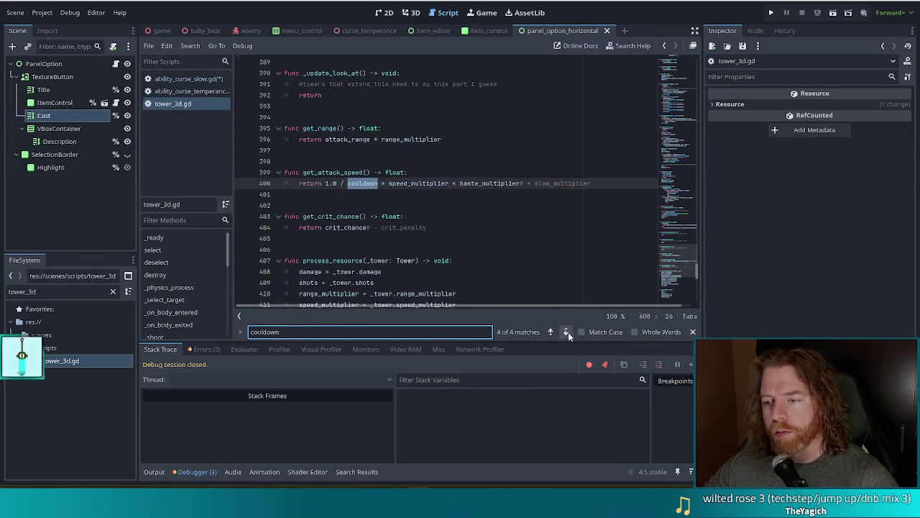
Step: Toggle the # before slow_multiplier on line 400, leaving it commented out after haste_multiplier
{"action": "left_click", "coordinate": [480, 184]}
{"action": "left_click", "coordinate": [560, 184]}
{"action": "left_click", "coordinate": [601, 184]}
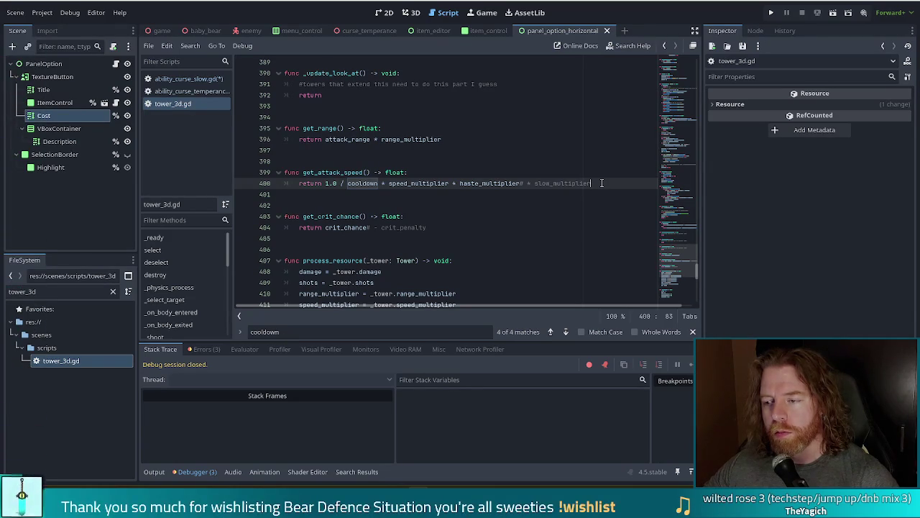
{"action": "left_click", "coordinate": [523, 184]}
{"action": "key", "text": "BackSpace"}
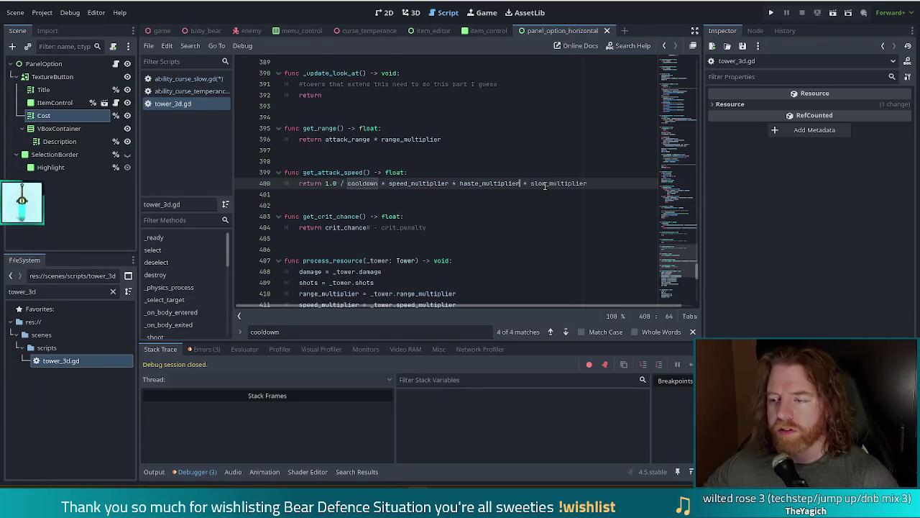
{"action": "left_click", "coordinate": [520, 184]}
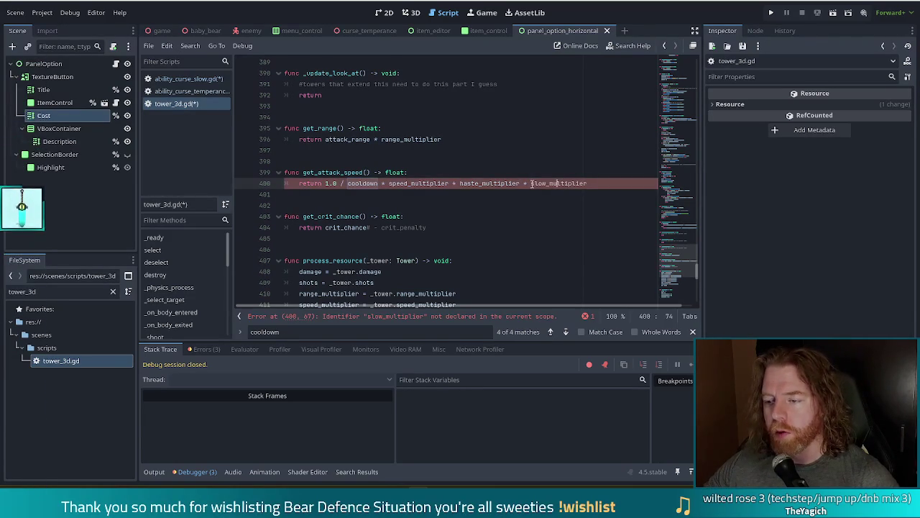
{"action": "type", "text": "#"}
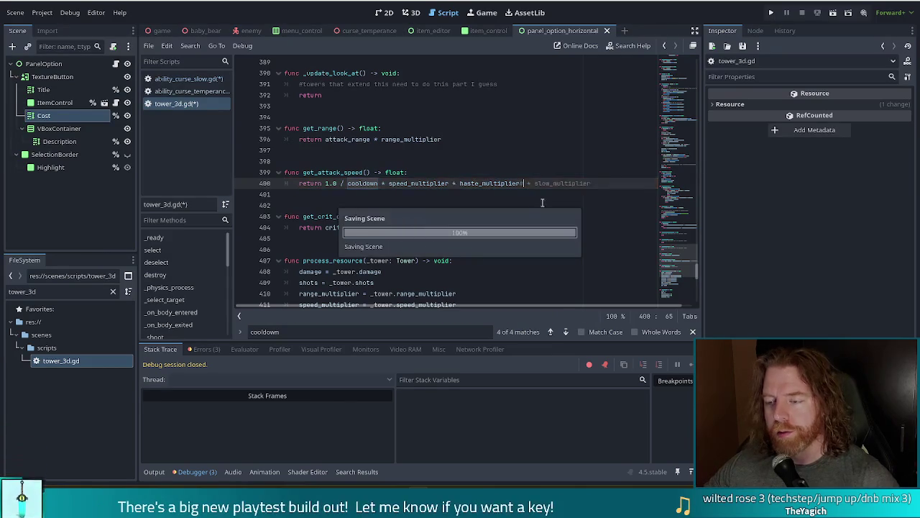
{"action": "left_click", "coordinate": [401, 173]}
{"action": "left_click", "coordinate": [480, 183]}
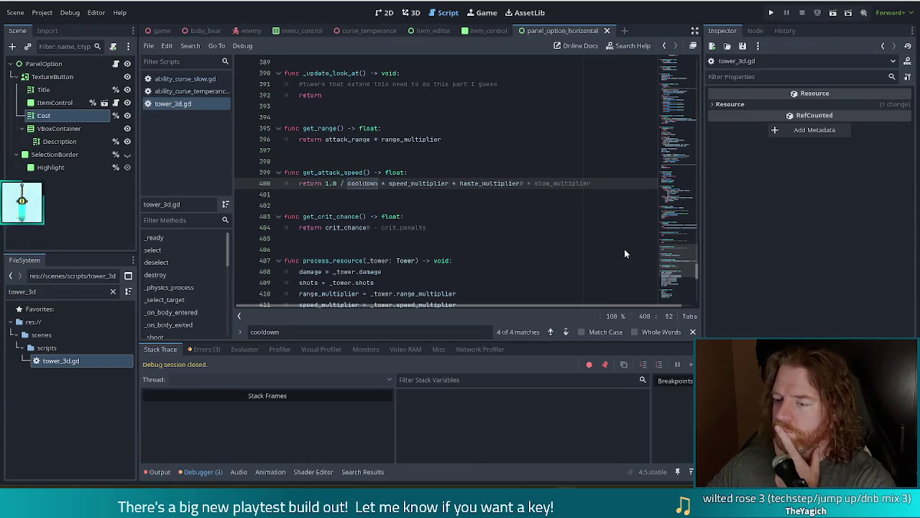
Step: Return to ability_curse_slow.gd, where crit_chance_penalty is flagged undeclared in the tower loop
{"action": "left_click", "coordinate": [375, 184]}
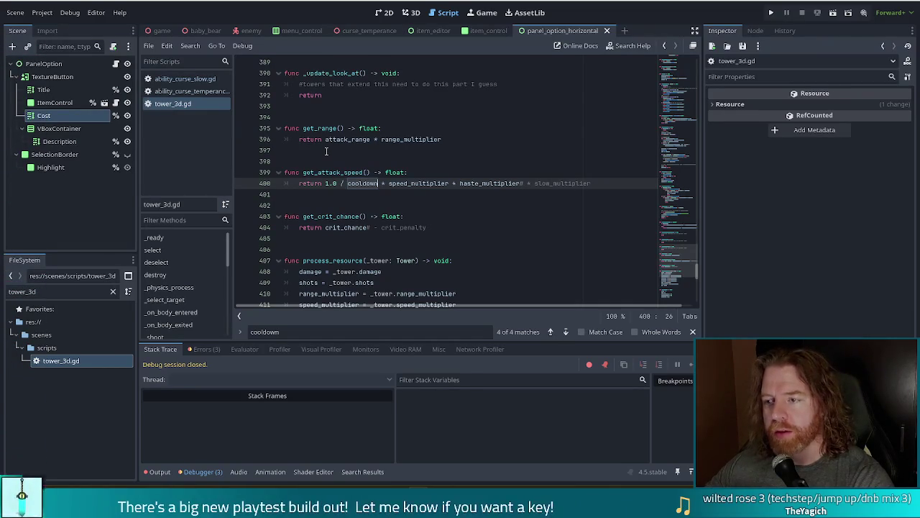
{"action": "left_click", "coordinate": [192, 80]}
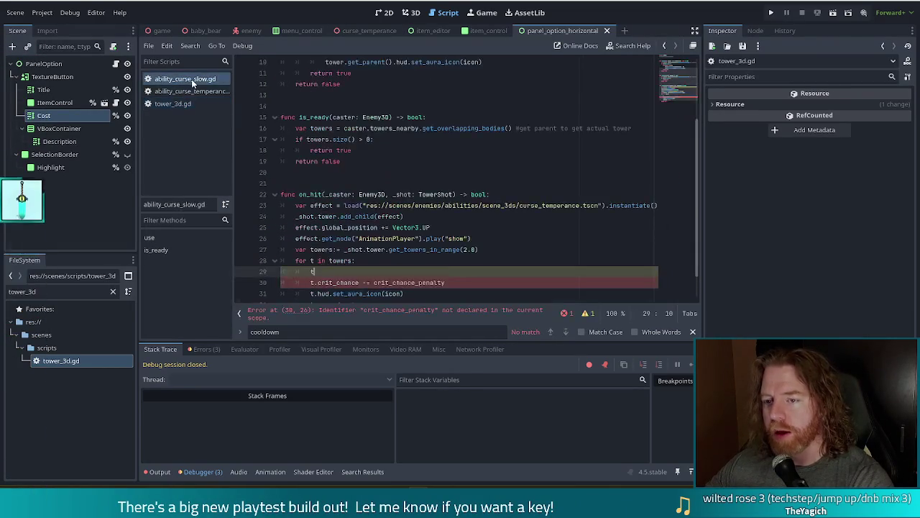
Step: Make the loop line 't.cooldown += attack_speed_penalty' and delete the crit_chance penalty line
{"action": "left_click", "coordinate": [167, 105]}
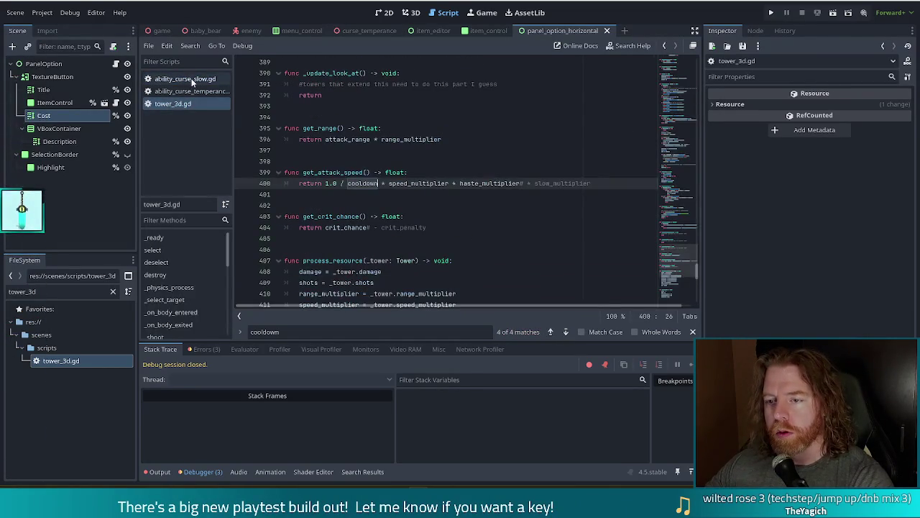
{"action": "left_click", "coordinate": [192, 80]}
{"action": "left_click", "coordinate": [355, 260]}
{"action": "key", "text": "Return"}
{"action": "type", "text": "t.cio"}
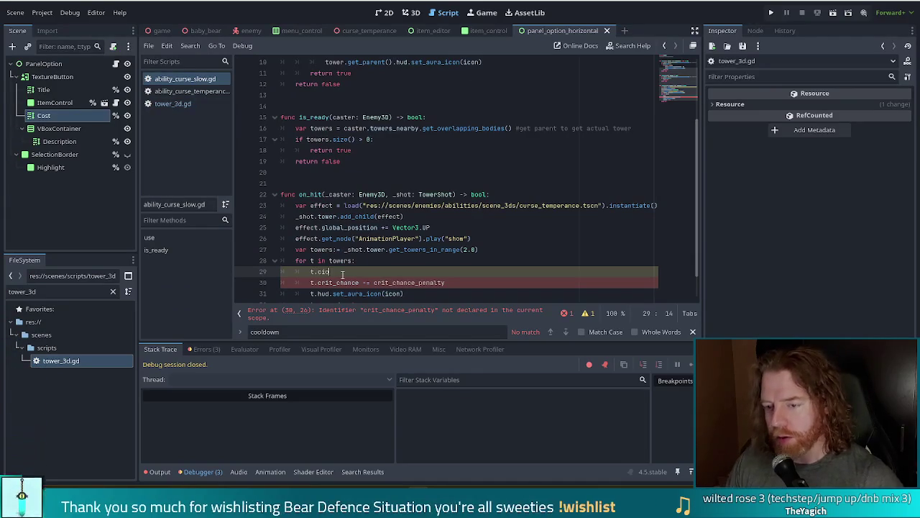
{"action": "key", "text": "BackSpace"}
{"action": "key", "text": "BackSpace"}
{"action": "type", "text": "ooldown += "}
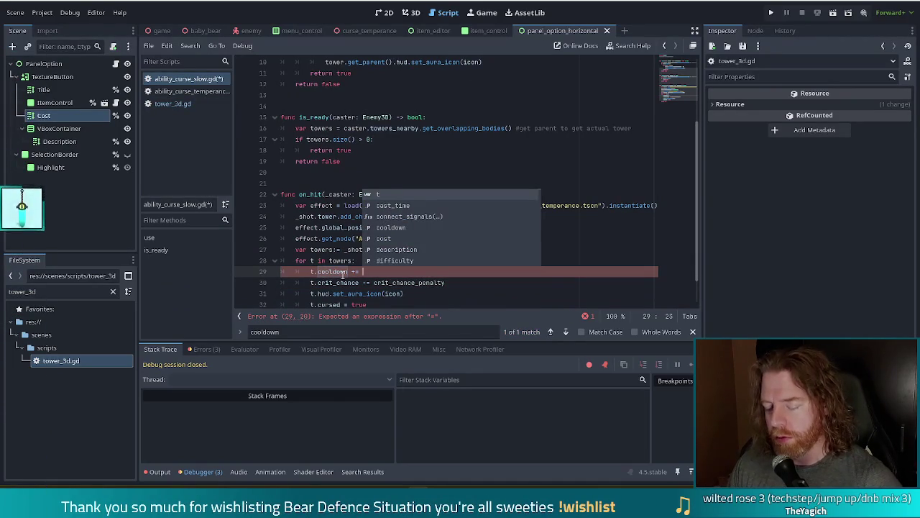
{"action": "type", "text": "s"}
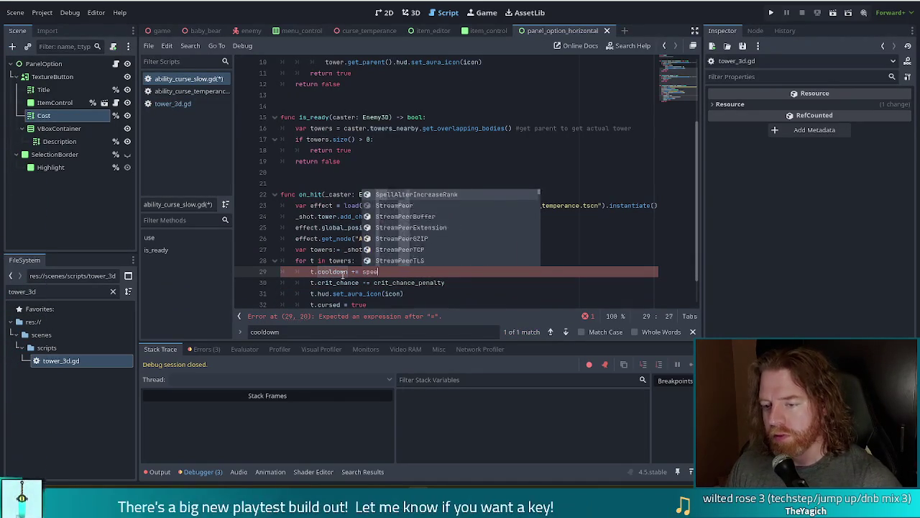
{"action": "key", "text": "BackSpace"}
{"action": "type", "text": "attack"}
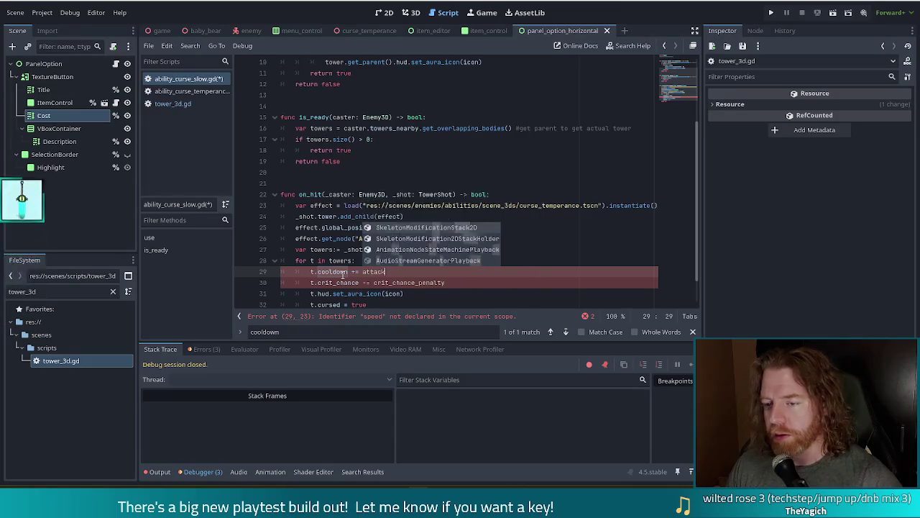
{"action": "type", "text": "_speed_penalty"}
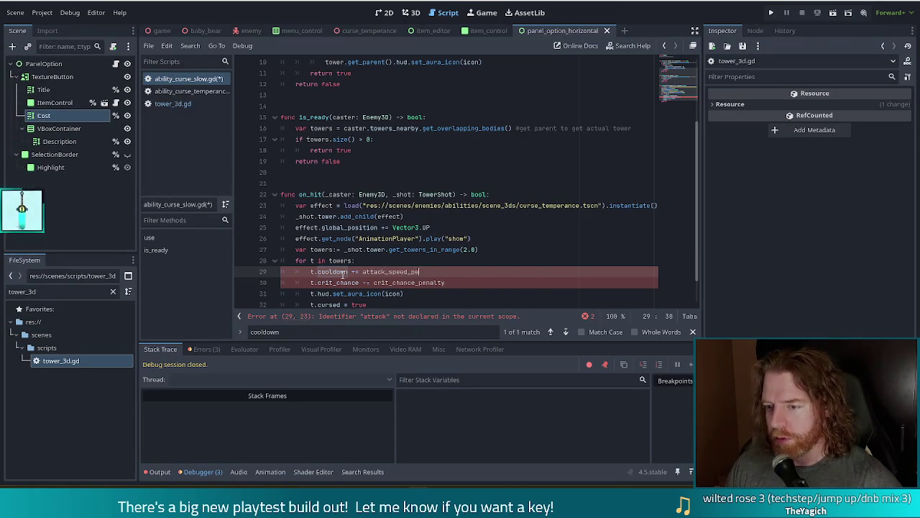
{"action": "key", "text": "Down"}
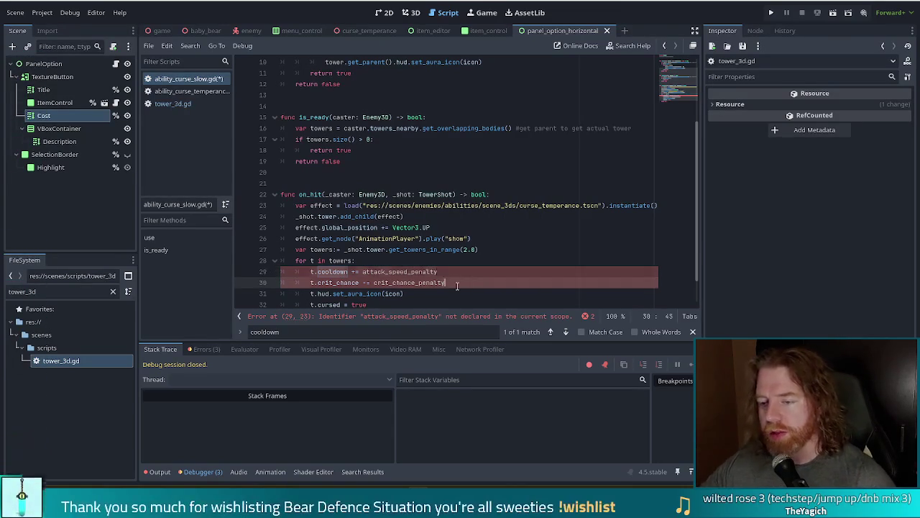
{"action": "key", "text": "ctrl+shift+k"}
Step: Delete the use and is_ready functions, rename the class comment to AbilityCurseSlow, and save
{"action": "scroll", "coordinate": [471, 215], "scroll_direction": "up", "scroll_amount": 1}
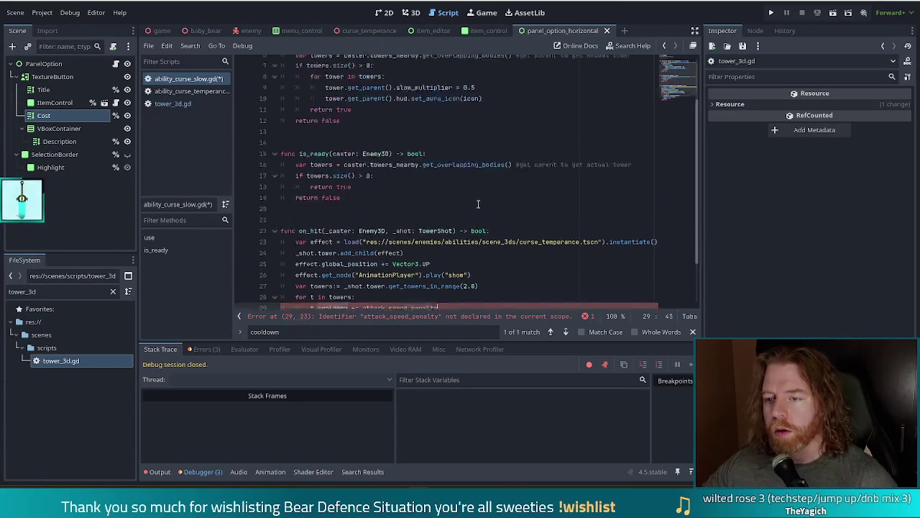
{"action": "left_click", "coordinate": [358, 194]}
{"action": "scroll", "coordinate": [363, 193], "scroll_direction": "up", "scroll_amount": 2}
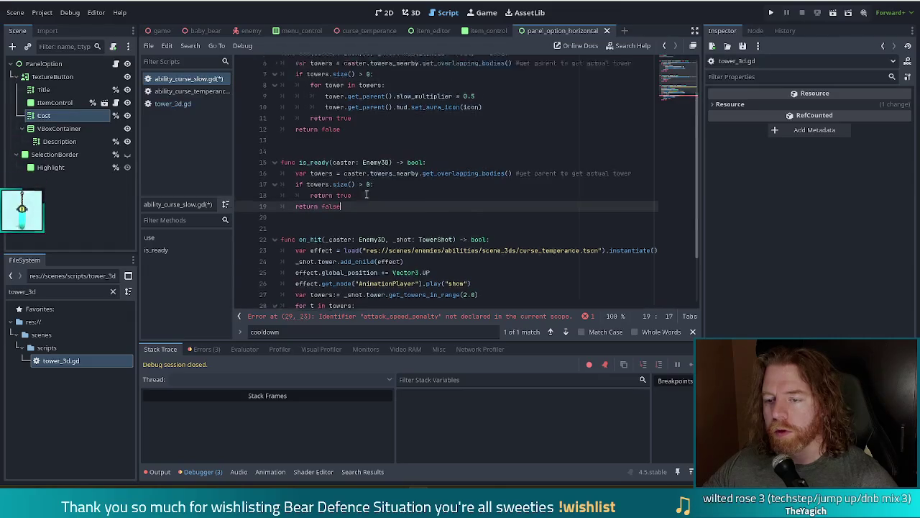
{"action": "left_click", "coordinate": [348, 90], "text": "shift"}
{"action": "key", "text": "BackSpace"}
{"action": "key", "text": "BackSpace"}
{"action": "key", "text": "BackSpace"}
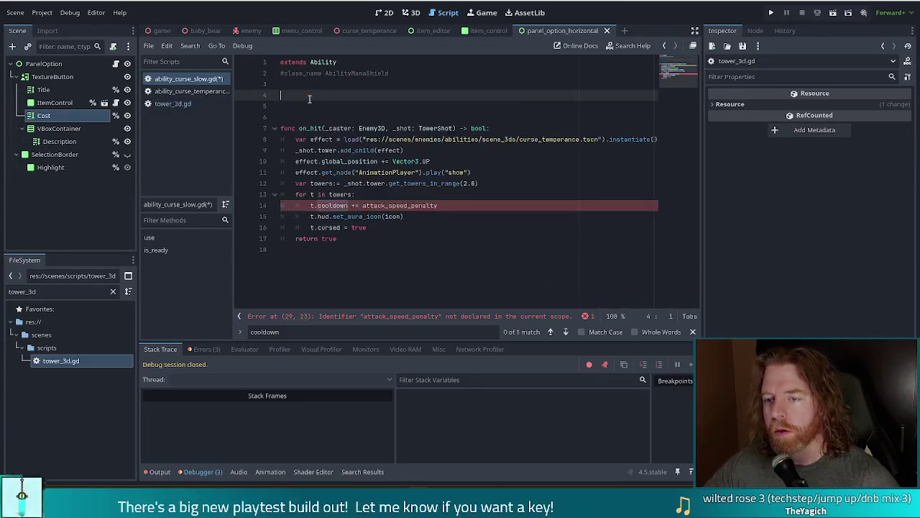
{"action": "key", "text": "ctrl+shift+Left"}
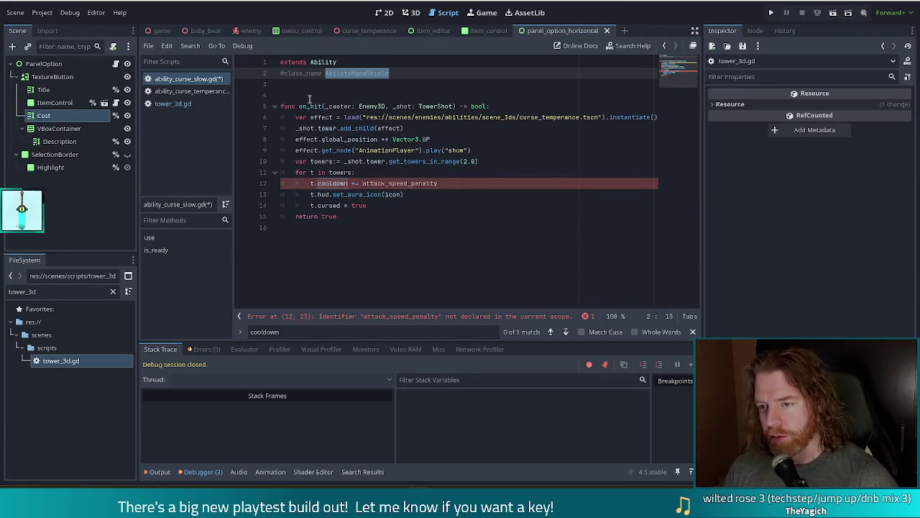
{"action": "type", "text": "AbilityCurseSlow"}
{"action": "key", "text": "ctrl+s"}
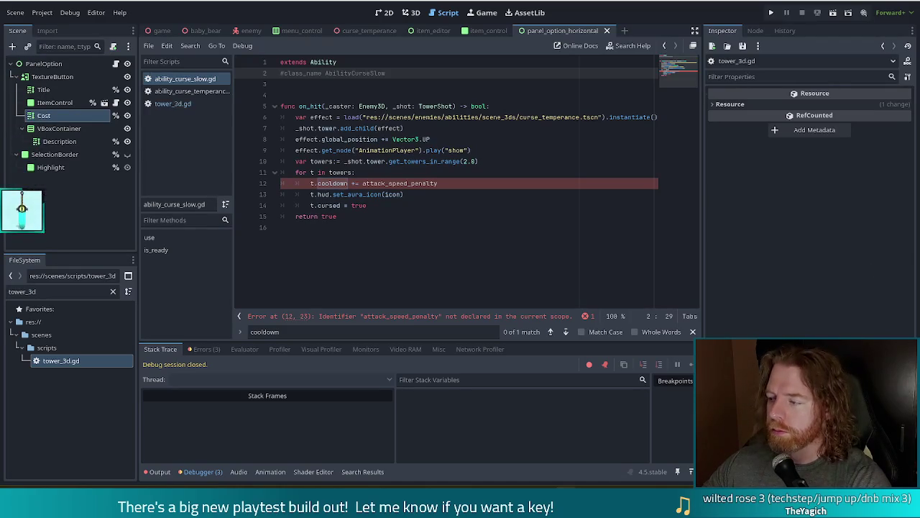
{"action": "left_click", "coordinate": [466, 186]}
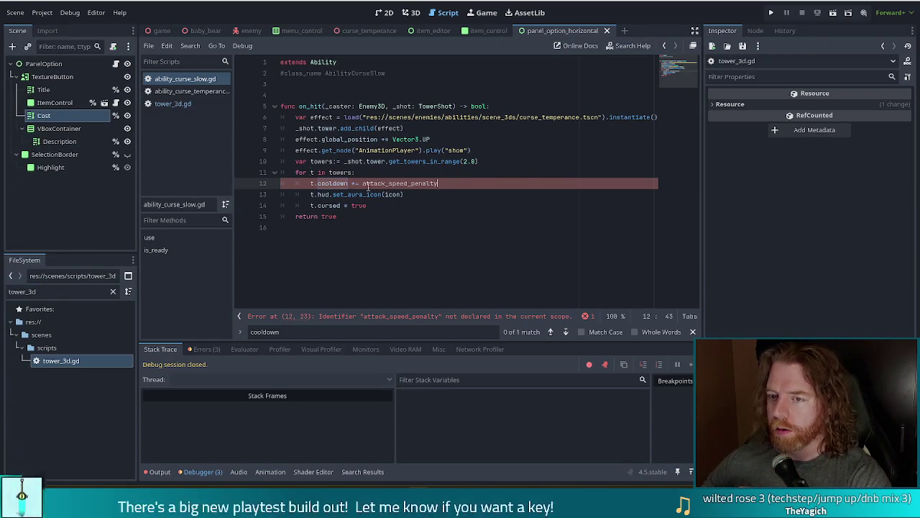
{"action": "left_click", "coordinate": [192, 91]}
{"action": "left_click_drag", "start_coordinate": [453, 96], "coordinate": [466, 86]}
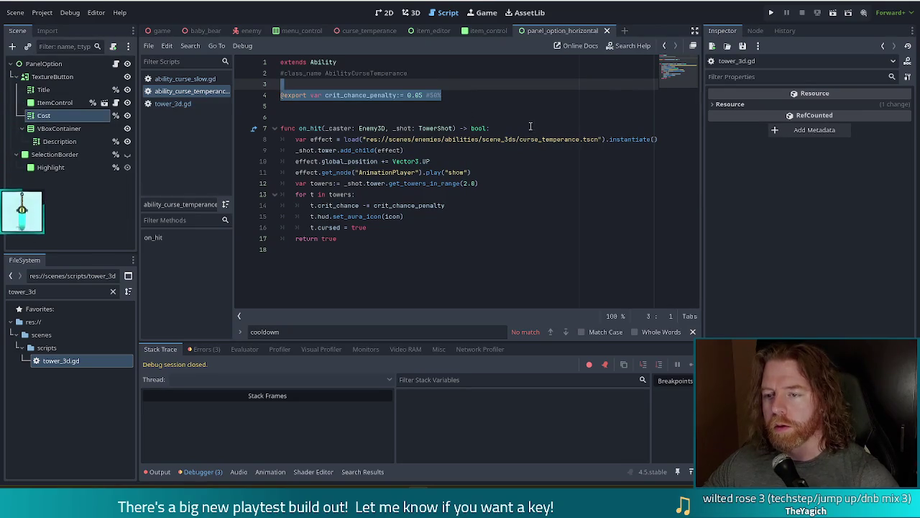
{"action": "key", "text": "Right"}
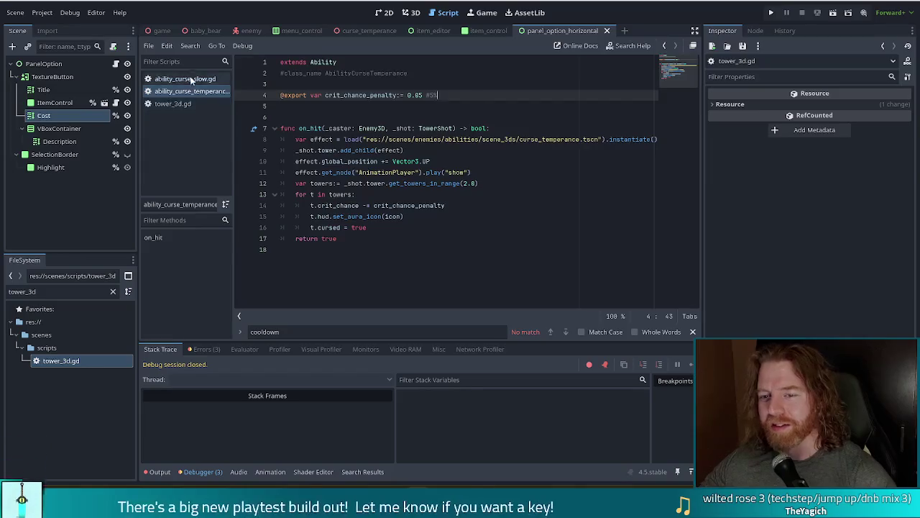
{"action": "left_click", "coordinate": [187, 78]}
{"action": "left_click", "coordinate": [353, 95]}
{"action": "type", "text": "@export var crit_chance_penalty:= 0.05 #50%"}
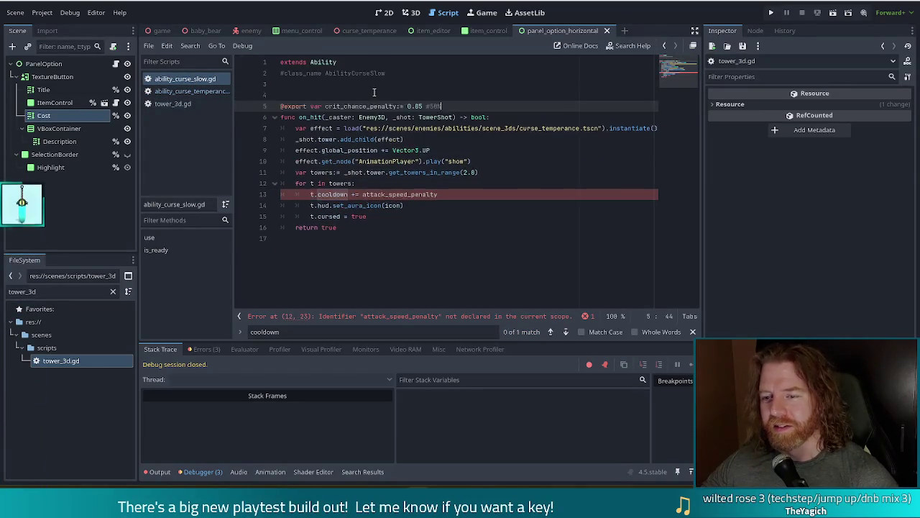
{"action": "key", "text": "Return"}
{"action": "key", "text": "Return"}
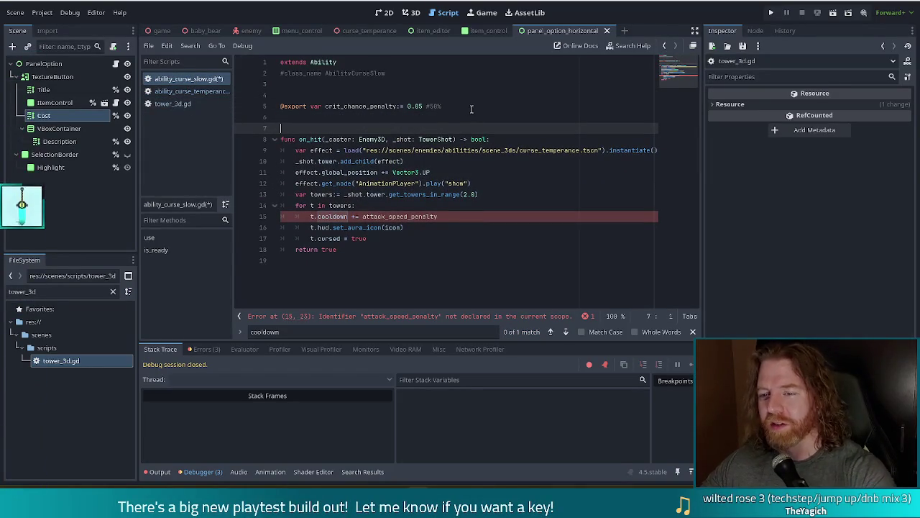
Step: Rename the pasted variable to attack_speed_penalty and change its comment from 50% to 5%
{"action": "double_click", "coordinate": [354, 106]}
{"action": "type", "text": "attack_speed_penalty"}
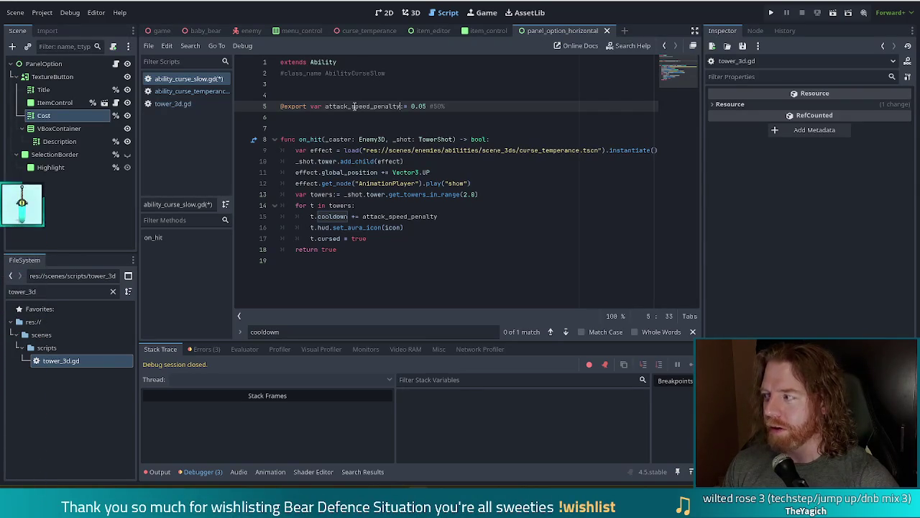
{"action": "left_click", "coordinate": [443, 108]}
{"action": "key", "text": "BackSpace"}
{"action": "key", "text": "BackSpace"}
{"action": "key", "text": "BackSpace"}
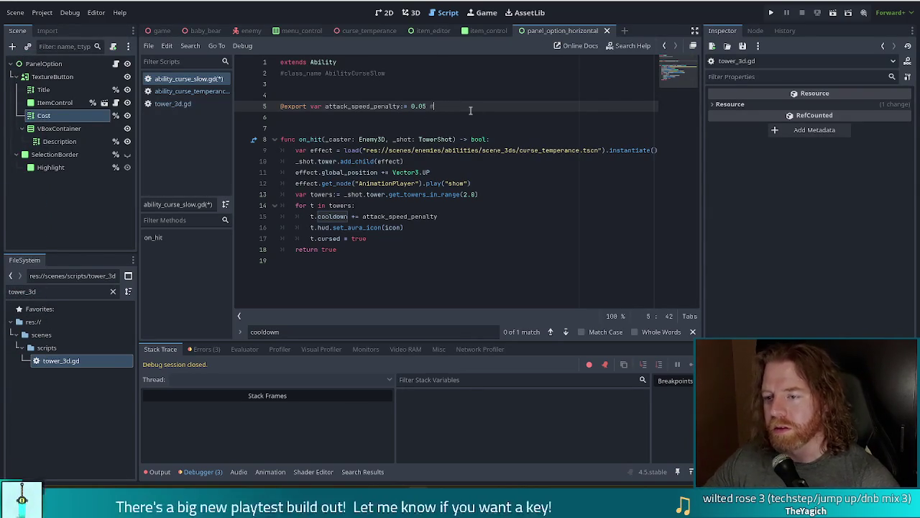
{"action": "type", "text": "5%"}
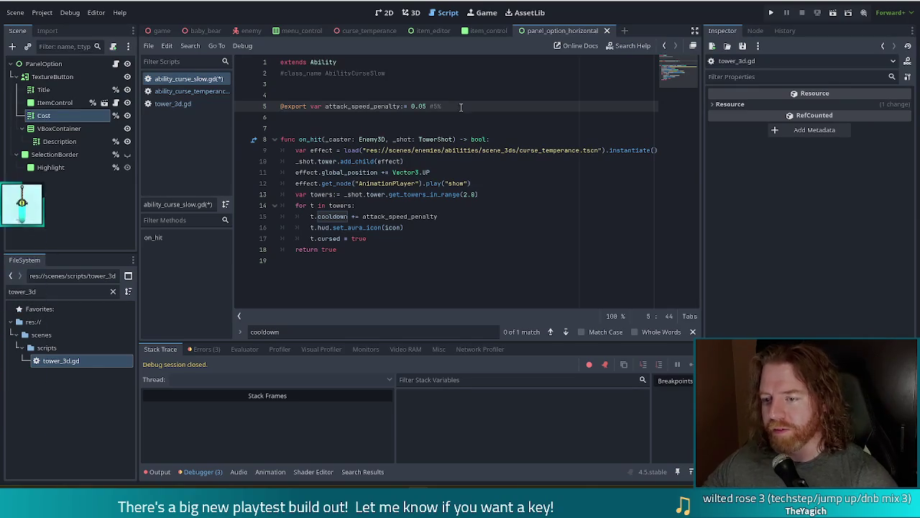
{"action": "left_click", "coordinate": [444, 217]}
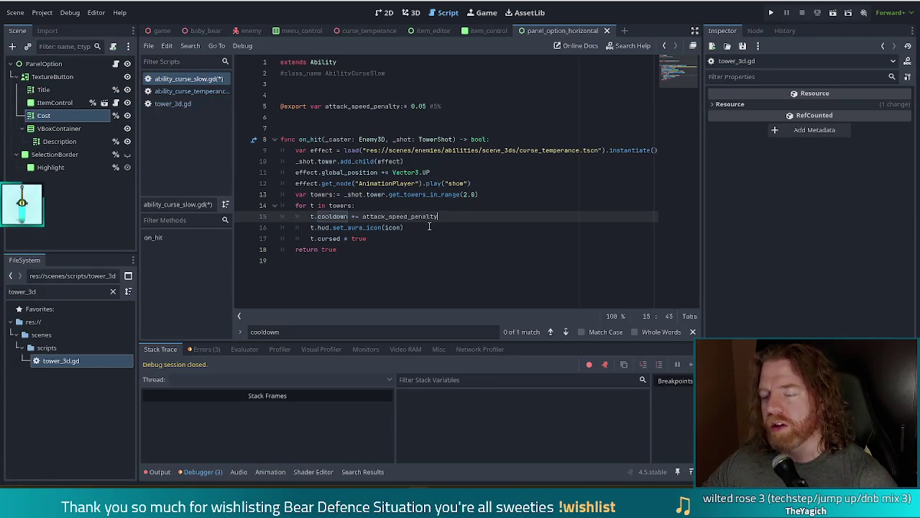
Step: Review the on_hit lines and the curse_temperance scene path details in the script
{"action": "left_click", "coordinate": [479, 194]}
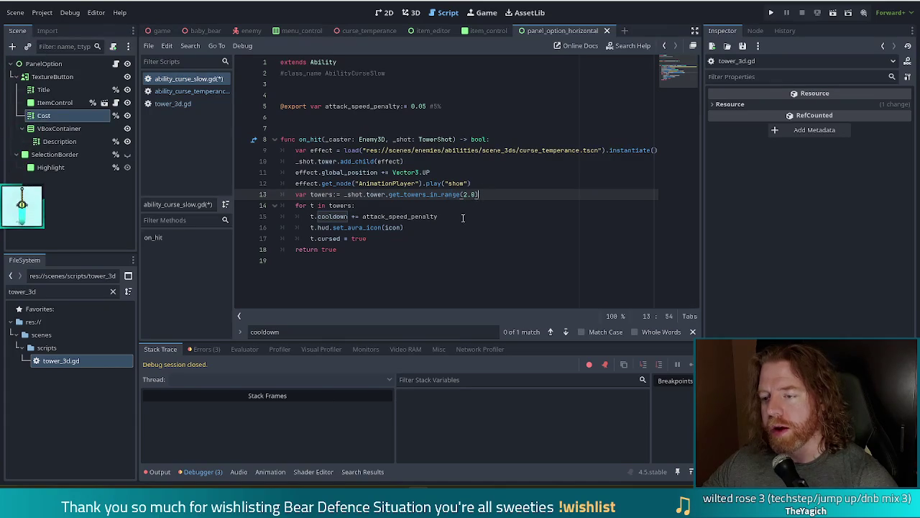
{"action": "left_click", "coordinate": [450, 216]}
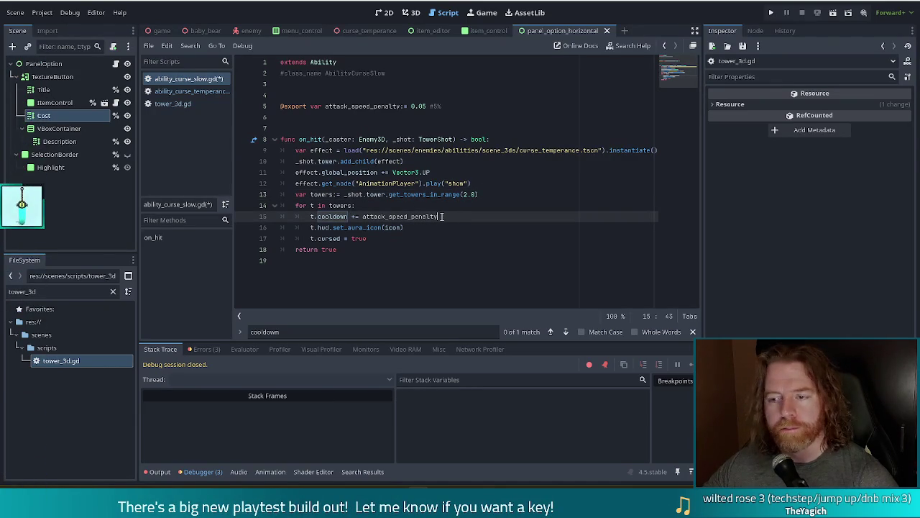
{"action": "left_click", "coordinate": [333, 173]}
{"action": "mouse_move", "coordinate": [382, 156]}
{"action": "left_mouse_down"}
{"action": "mouse_move", "coordinate": [657, 151]}
{"action": "mouse_move", "coordinate": [410, 155]}
{"action": "left_mouse_up"}
{"action": "left_click", "coordinate": [566, 150]}
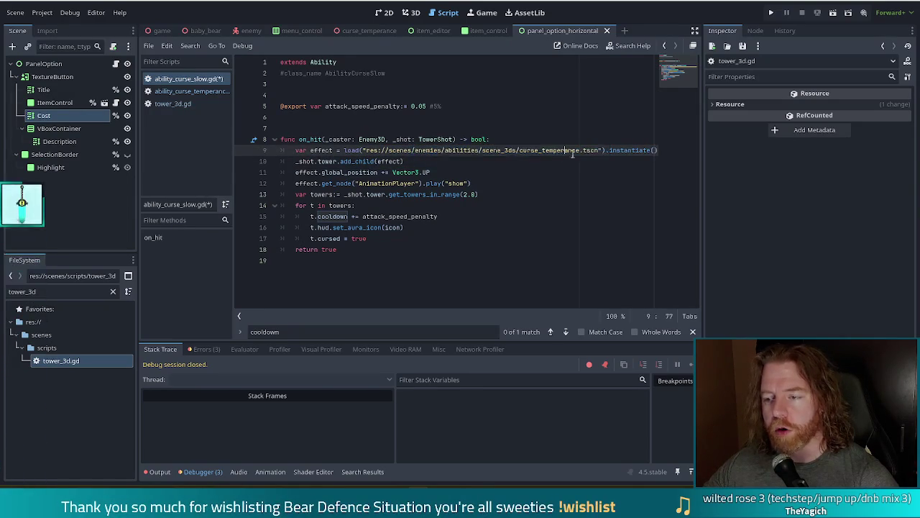
{"action": "left_click", "coordinate": [523, 153]}
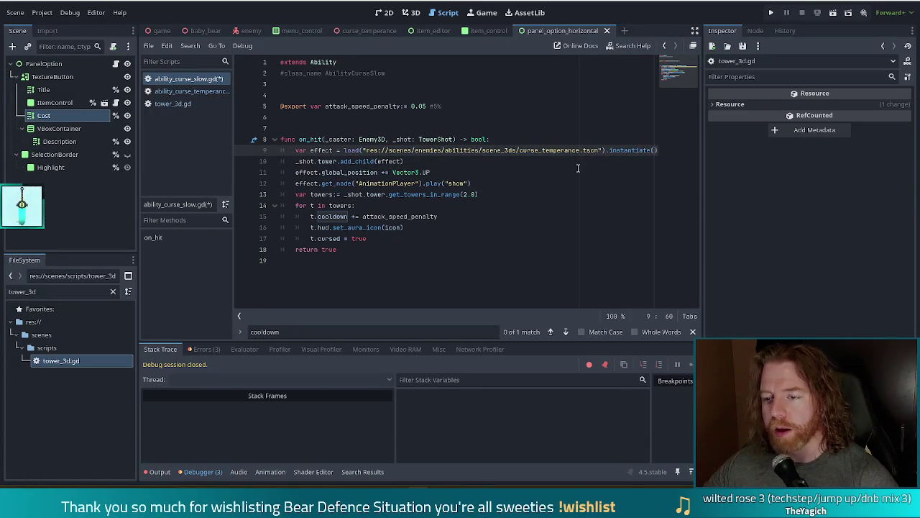
{"action": "left_click", "coordinate": [483, 171]}
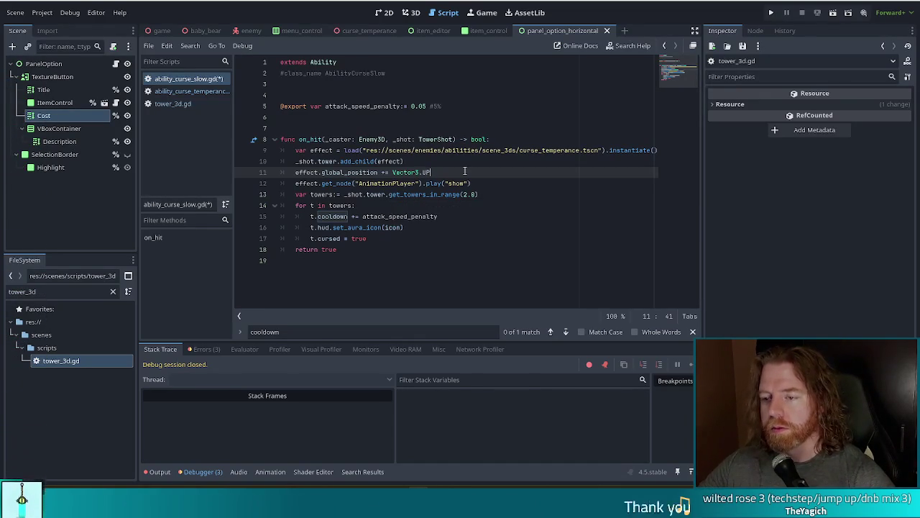
{"action": "left_click", "coordinate": [464, 171]}
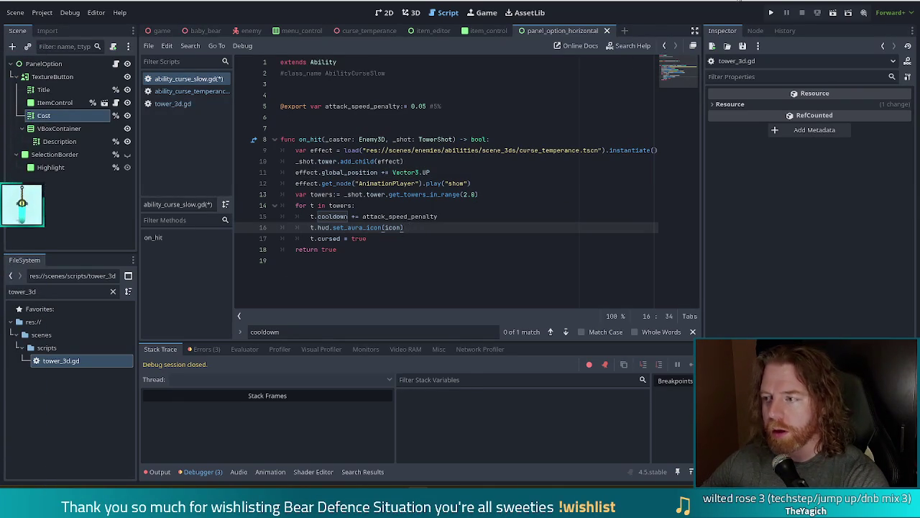
{"action": "left_click", "coordinate": [472, 139]}
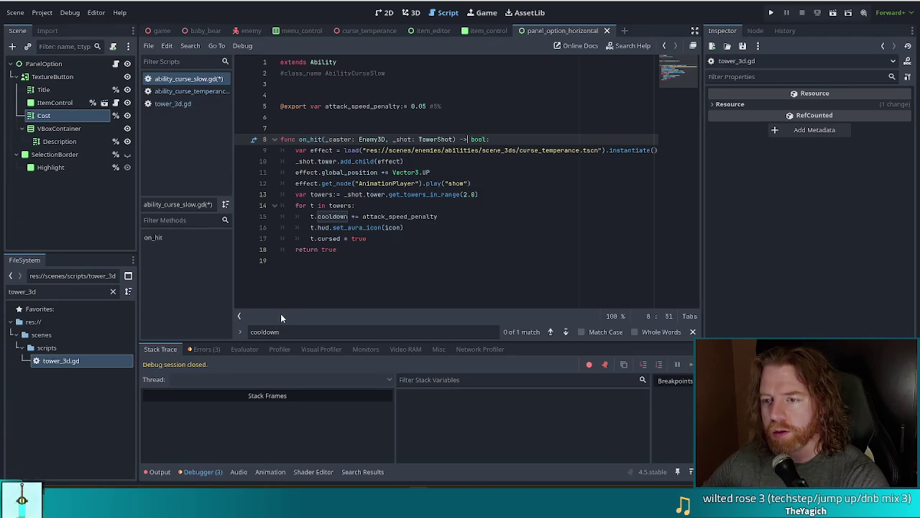
Step: Filter FileSystem for 'curse' and show curse_temperance.tres in the Inspector
{"action": "double_click", "coordinate": [9, 292]}
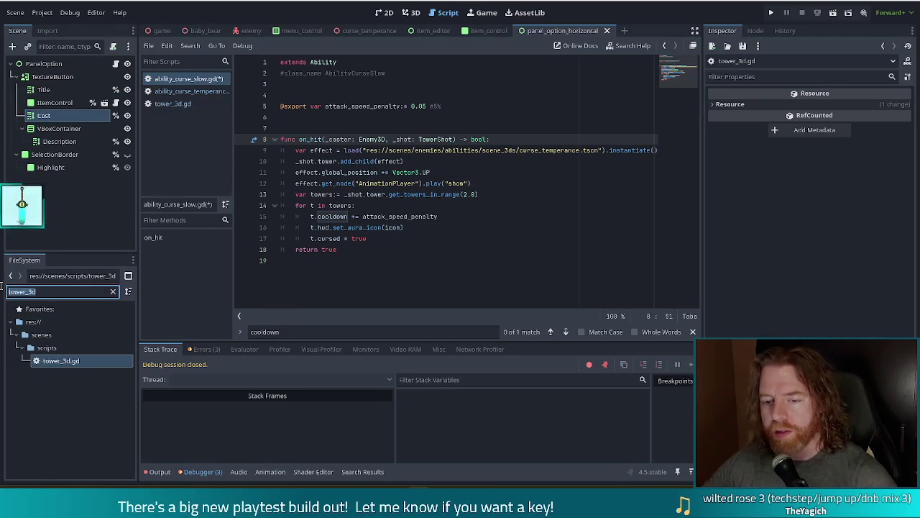
{"action": "type", "text": "curse"}
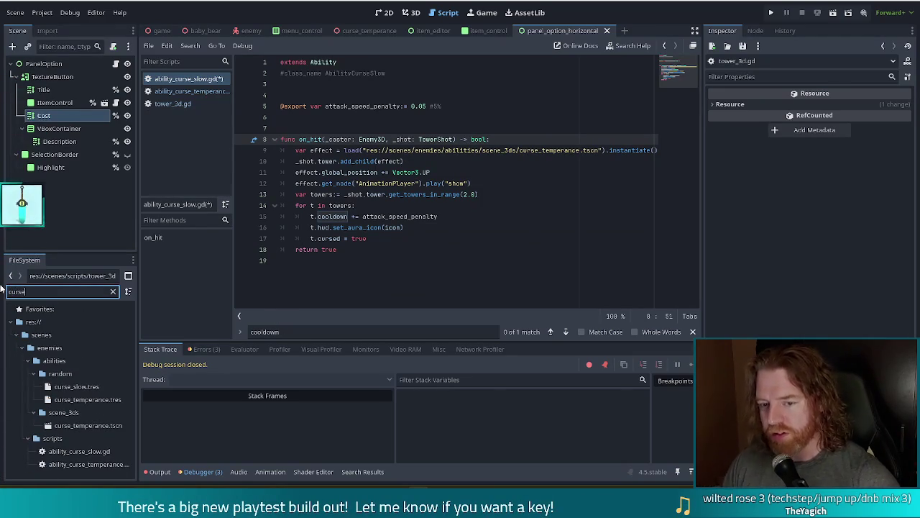
{"action": "left_click", "coordinate": [112, 399]}
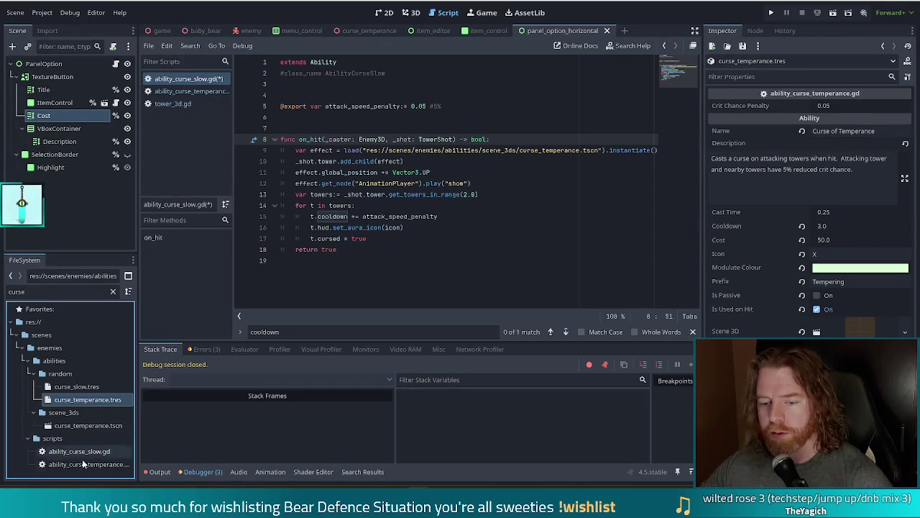
Step: Make the curse_slow Slow Aura ability trigger on hit, save ability_curse_slow.gd, and return to Curse of Temperance
{"action": "left_click", "coordinate": [90, 388]}
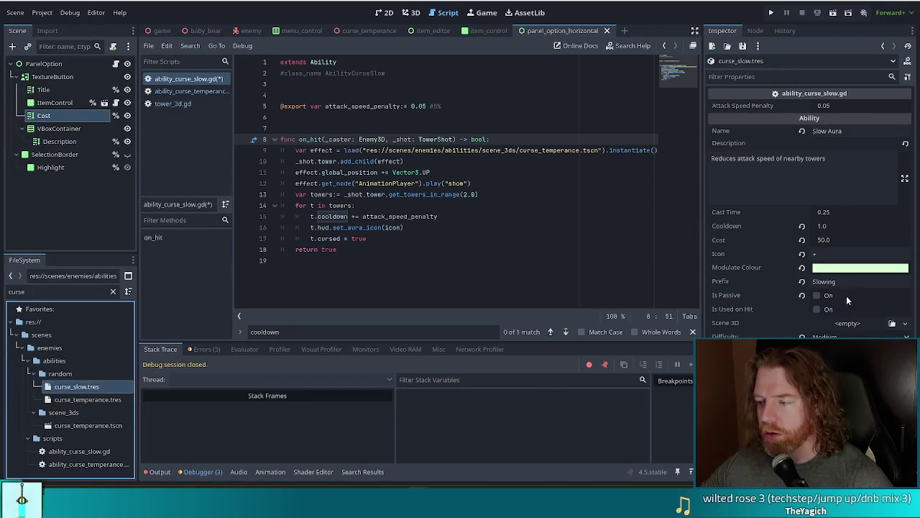
{"action": "left_click", "coordinate": [817, 309]}
{"action": "key", "text": "ctrl+s"}
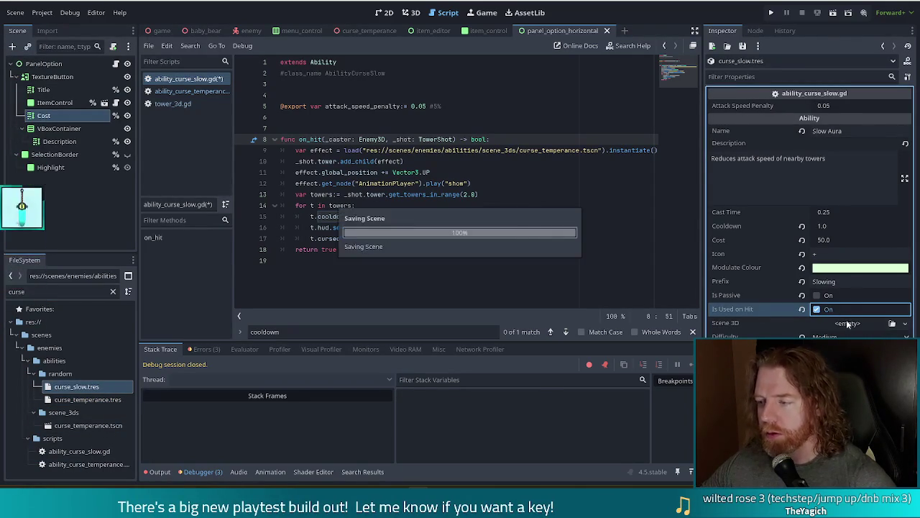
{"action": "left_click", "coordinate": [884, 47]}
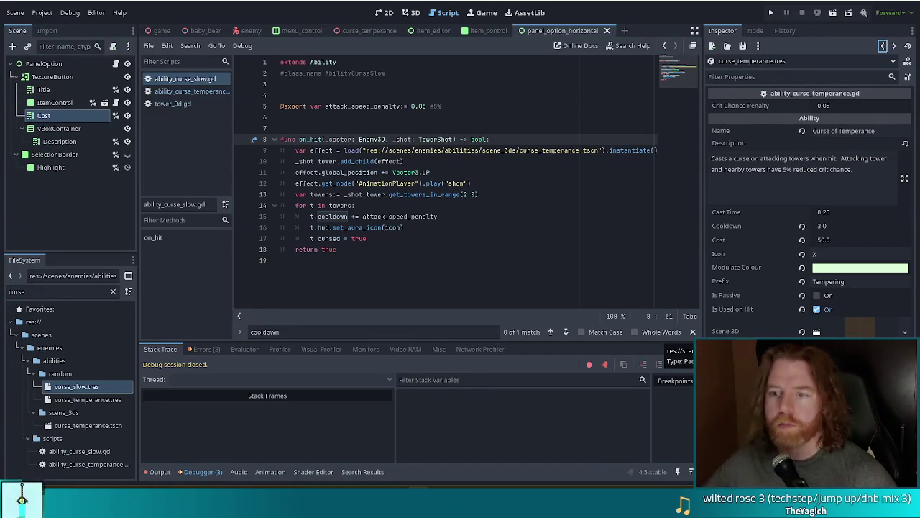
Step: In ability_curse_temperance.gd, replace the hard-coded scene path on line 8 with scene_3d and save
{"action": "left_click", "coordinate": [184, 91]}
{"action": "left_click", "coordinate": [450, 174]}
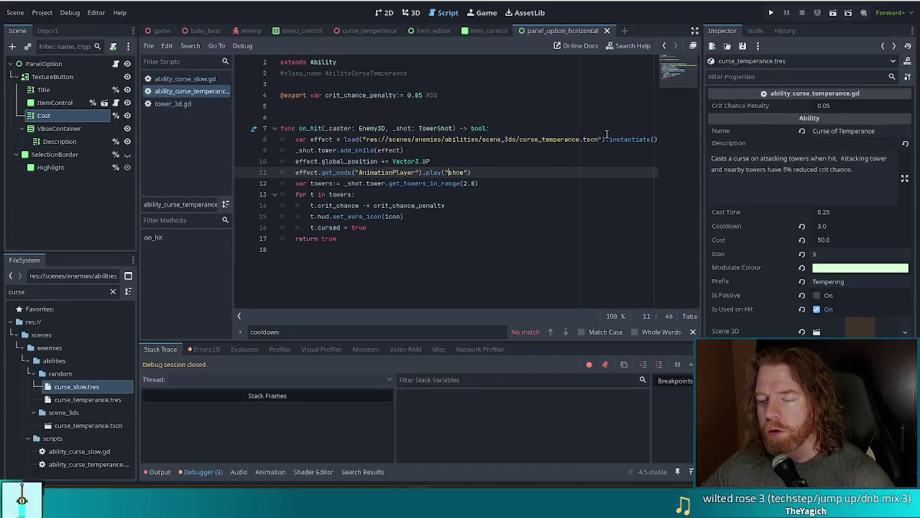
{"action": "left_click_drag", "start_coordinate": [606, 139], "coordinate": [345, 140]}
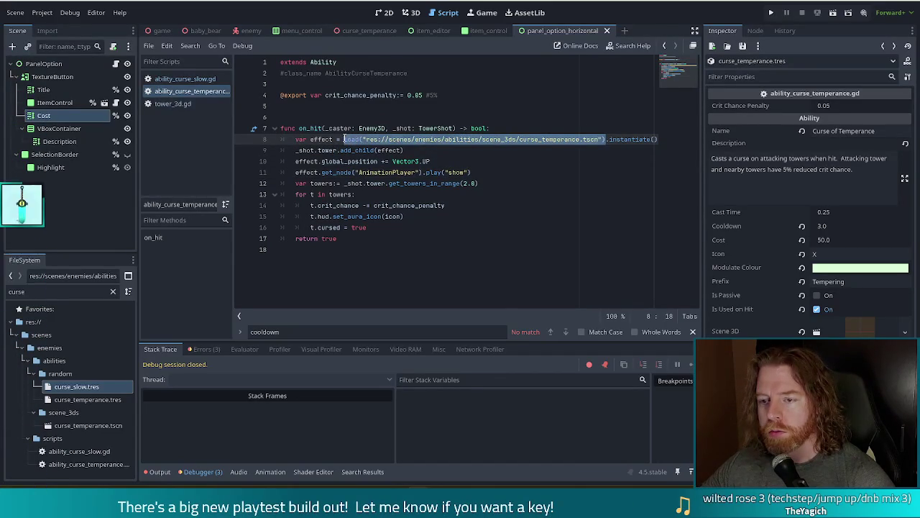
{"action": "type", "text": "scene_3d"}
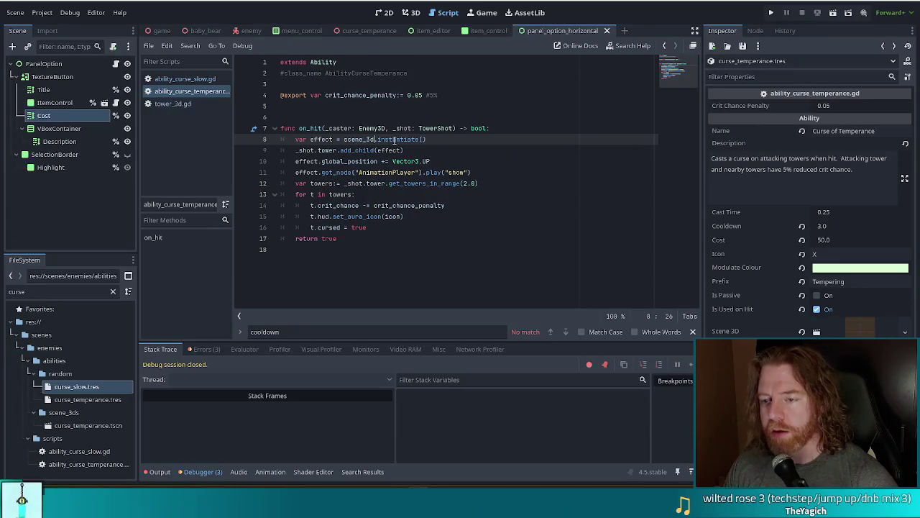
{"action": "key", "text": "ctrl+s"}
Step: Copy the scene_3d effect line into line 9 of ability_curse_slow.gd and return to the Slow Aura resource
{"action": "left_click_drag", "start_coordinate": [431, 140], "coordinate": [533, 128]}
{"action": "key", "text": "ctrl+c"}
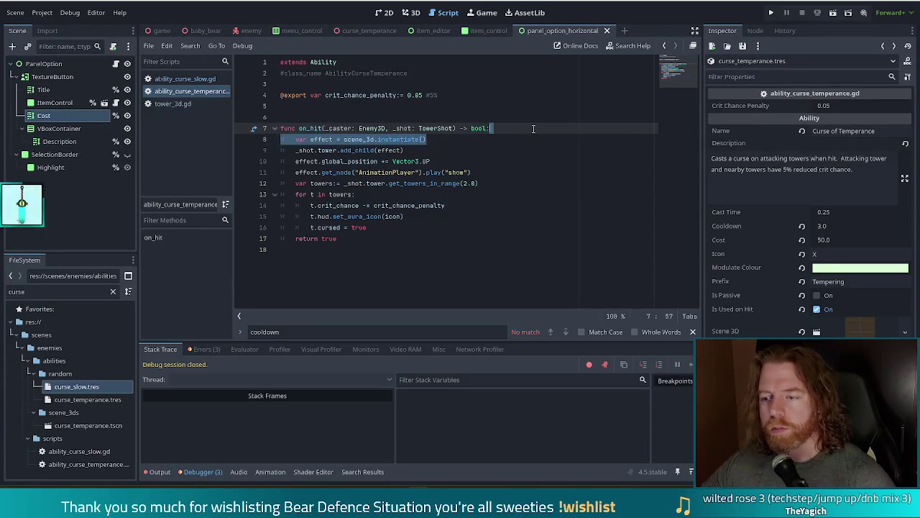
{"action": "left_click", "coordinate": [185, 79]}
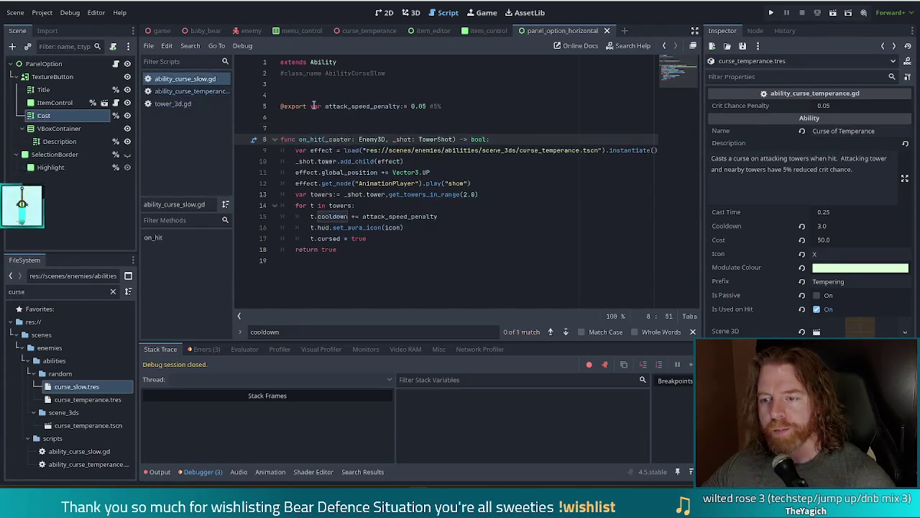
{"action": "left_click", "coordinate": [660, 151]}
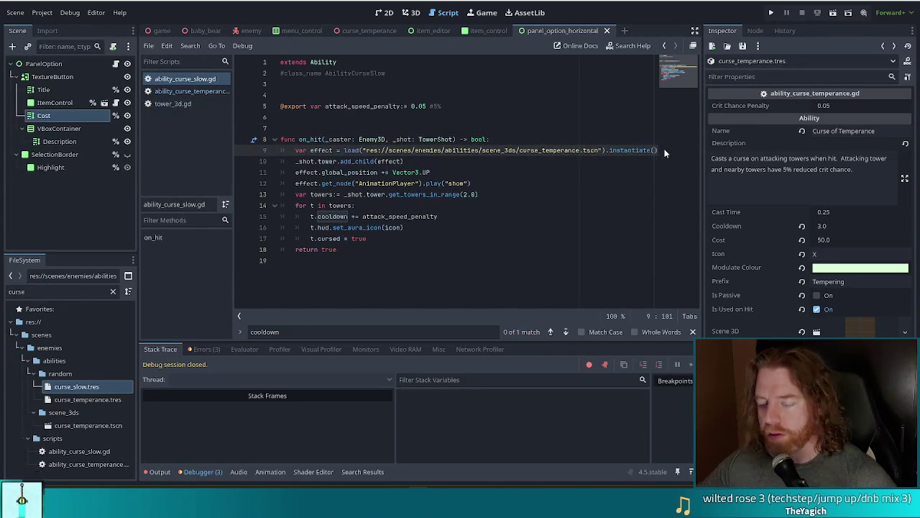
{"action": "key", "text": "shift+Home"}
{"action": "key", "text": "ctrl+v"}
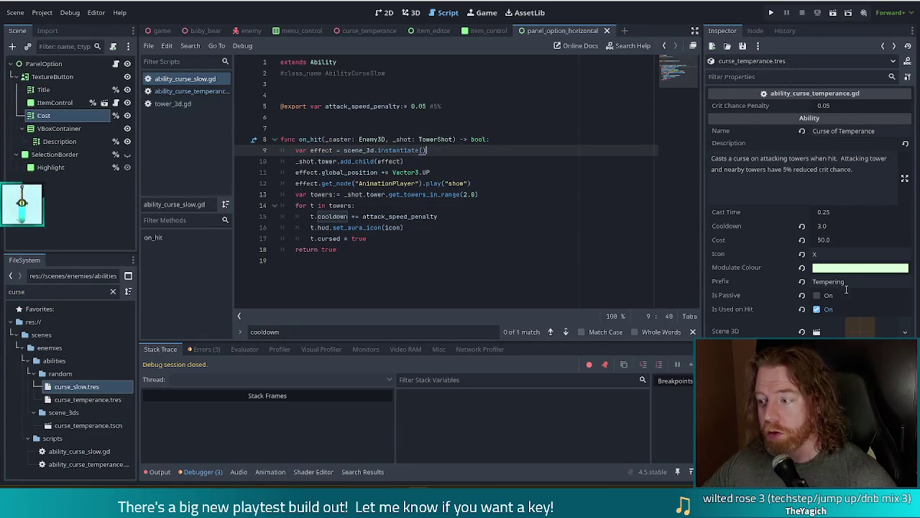
{"action": "left_click", "coordinate": [893, 45]}
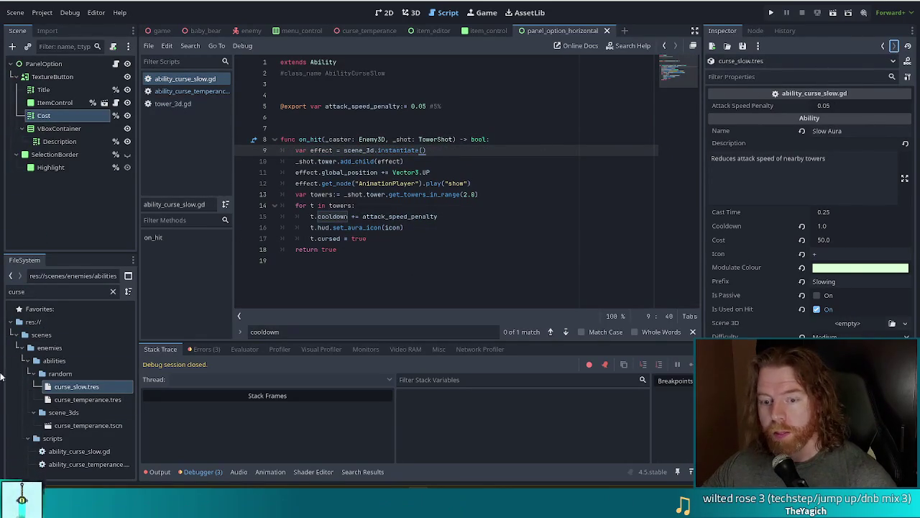
Step: Assign curse_temperance.tscn to the Scene 3D property, then run the project
{"action": "mouse_move", "coordinate": [93, 430]}
{"action": "left_mouse_down"}
{"action": "mouse_move", "coordinate": [503, 345]}
{"action": "mouse_move", "coordinate": [857, 315]}
{"action": "mouse_move", "coordinate": [847, 325]}
{"action": "left_mouse_up"}
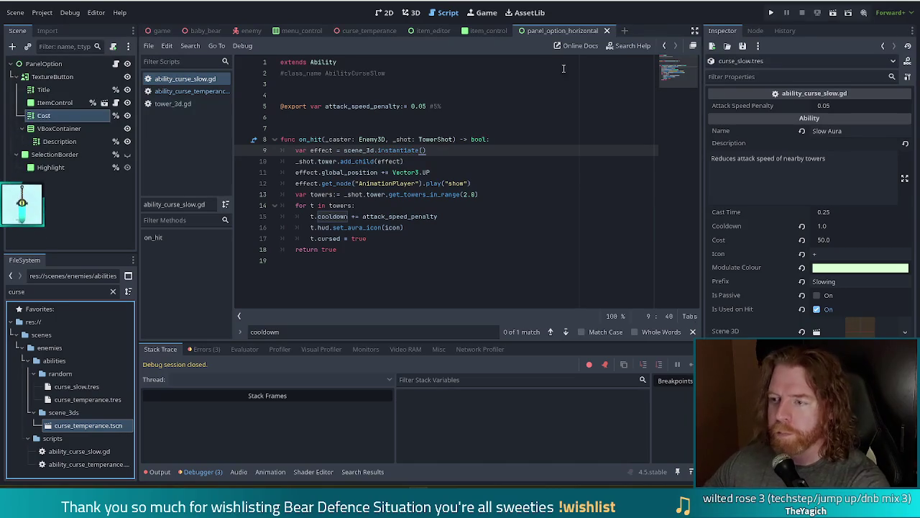
{"action": "left_click", "coordinate": [446, 173]}
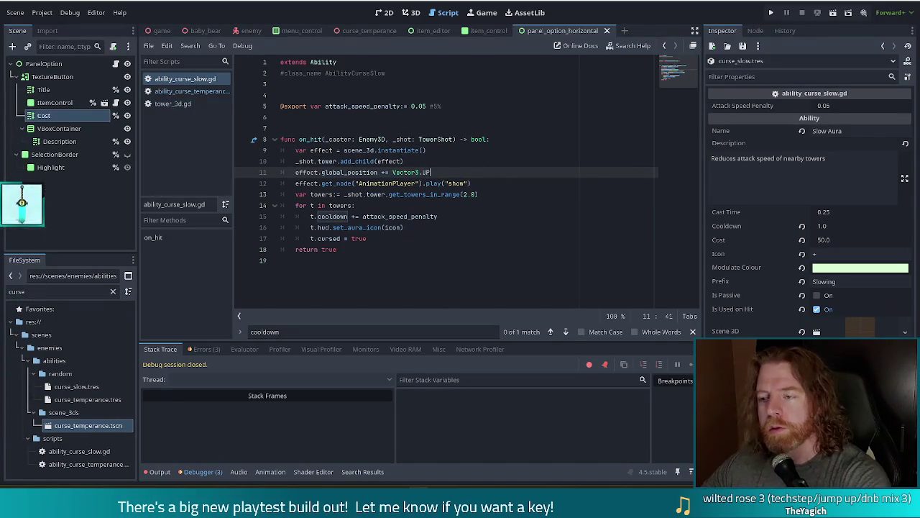
{"action": "left_click", "coordinate": [771, 13]}
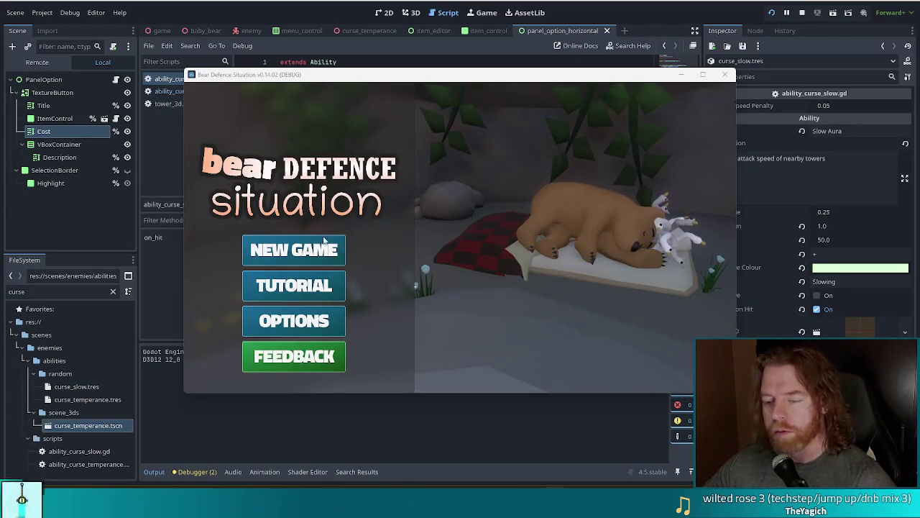
Step: Start a new game and run the console command 'set_ability curse_slow'
{"action": "left_click", "coordinate": [302, 253]}
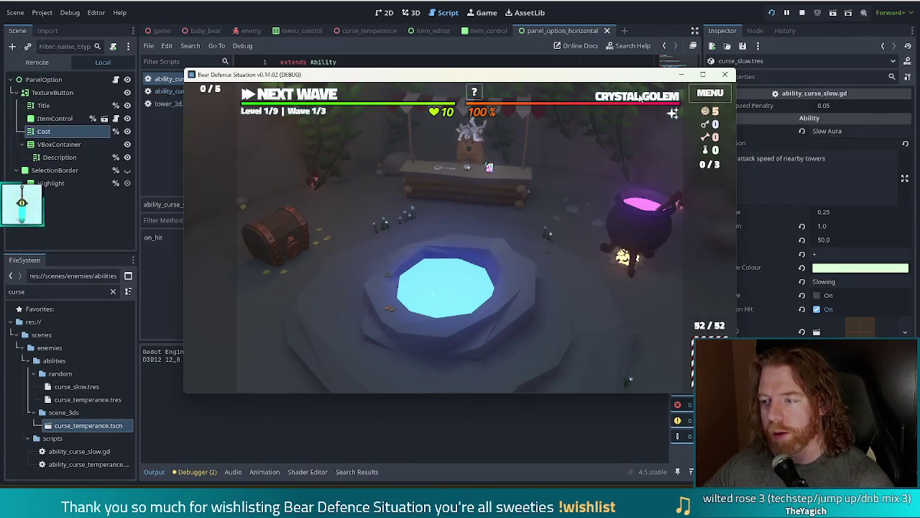
{"action": "key", "text": "grave"}
{"action": "type", "text": "set_asbil"}
{"action": "key", "text": "BackSpace"}
{"action": "key", "text": "BackSpace"}
{"action": "key", "text": "BackSpace"}
{"action": "key", "text": "BackSpace"}
{"action": "type", "text": "bility"}
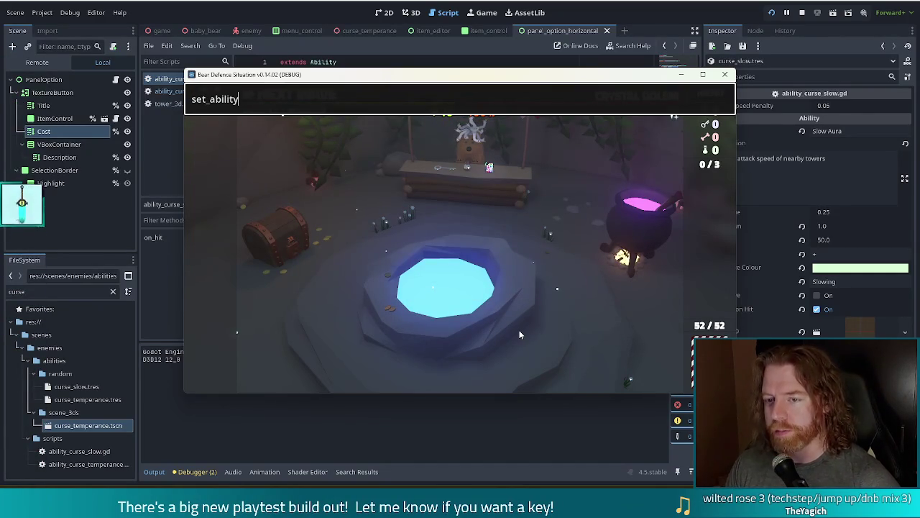
{"action": "type", "text": " curse_slow"}
{"action": "key", "text": "Return"}
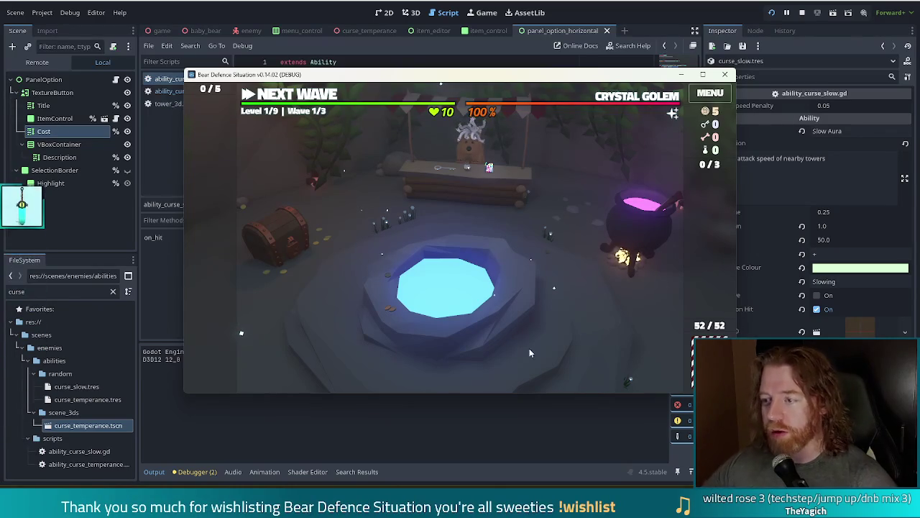
Step: Throw coins into the Wishing Well to get wishes offered
{"action": "mouse_move", "coordinate": [645, 102]}
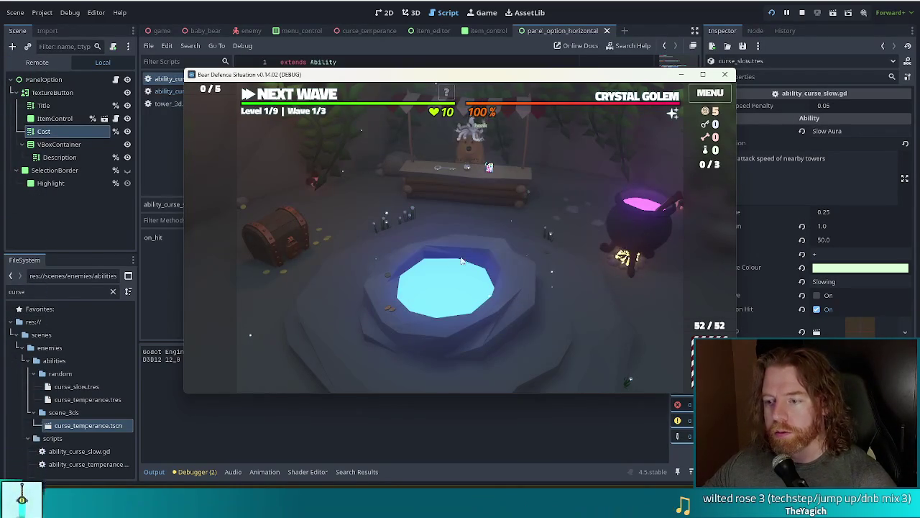
{"action": "left_click", "coordinate": [461, 288]}
{"action": "left_click", "coordinate": [532, 285]}
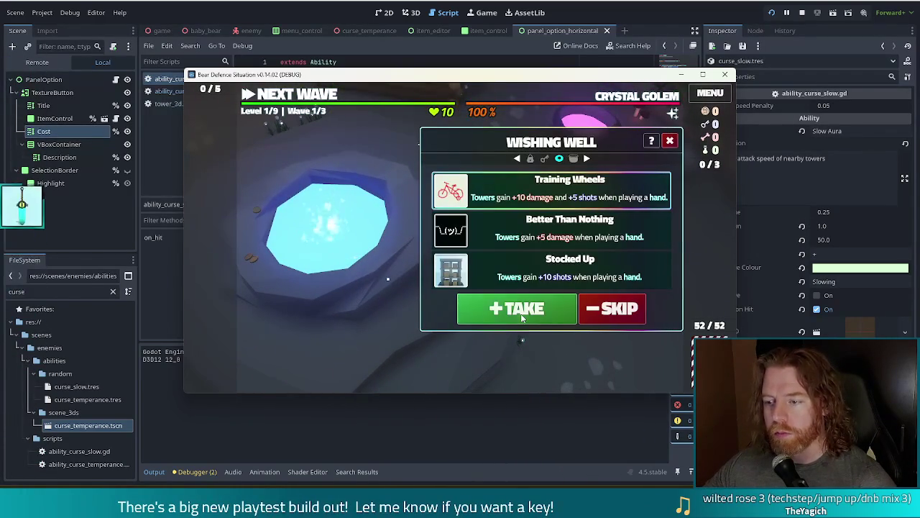
Step: Take the Training Wheels wish and build a Ballista Tower from the two 10s inside the path's right loop
{"action": "left_click", "coordinate": [523, 315]}
{"action": "left_click", "coordinate": [352, 229]}
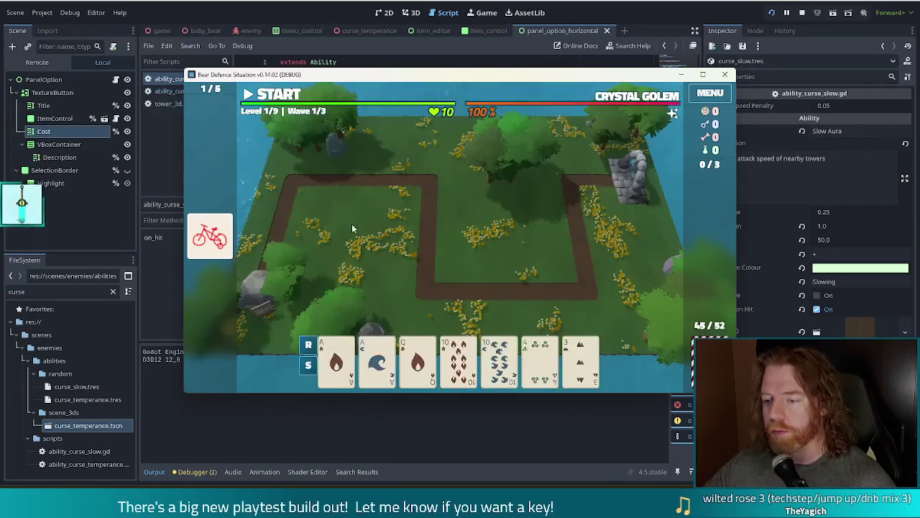
{"action": "left_click", "coordinate": [458, 359]}
{"action": "left_click", "coordinate": [499, 359]}
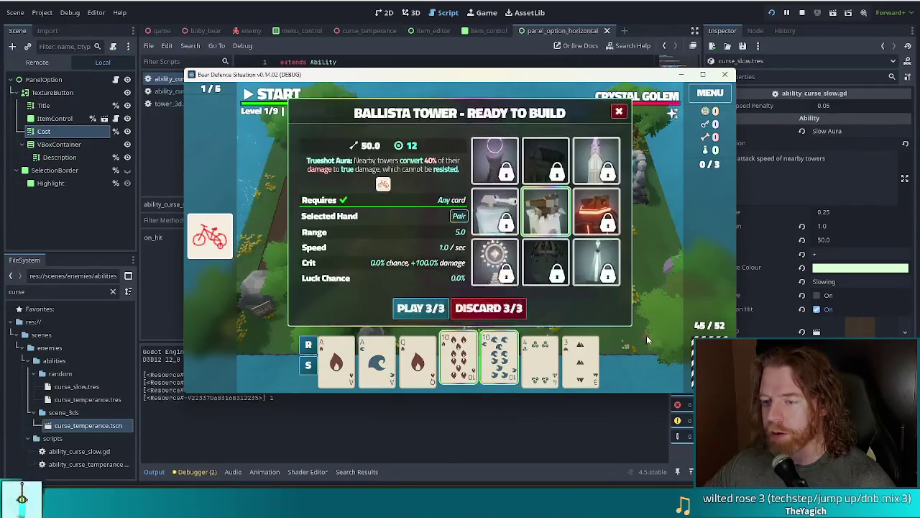
{"action": "left_click", "coordinate": [415, 309]}
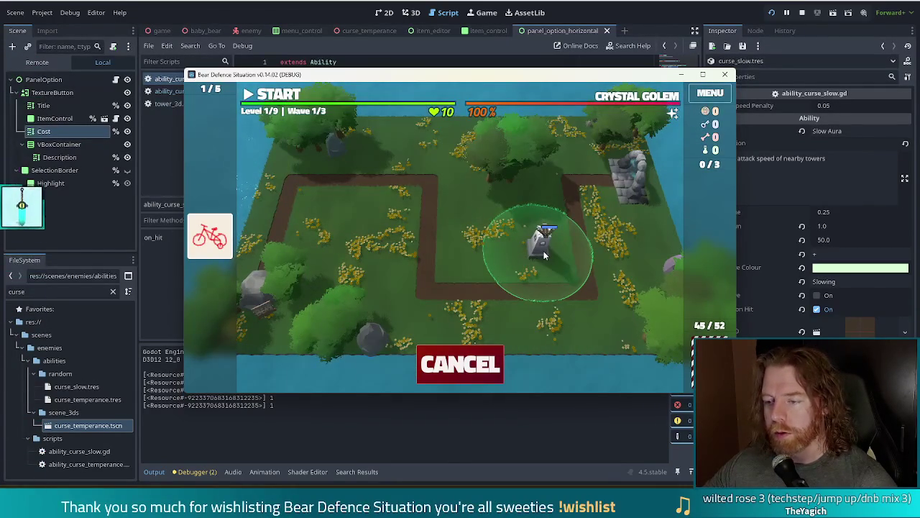
{"action": "left_click", "coordinate": [543, 251]}
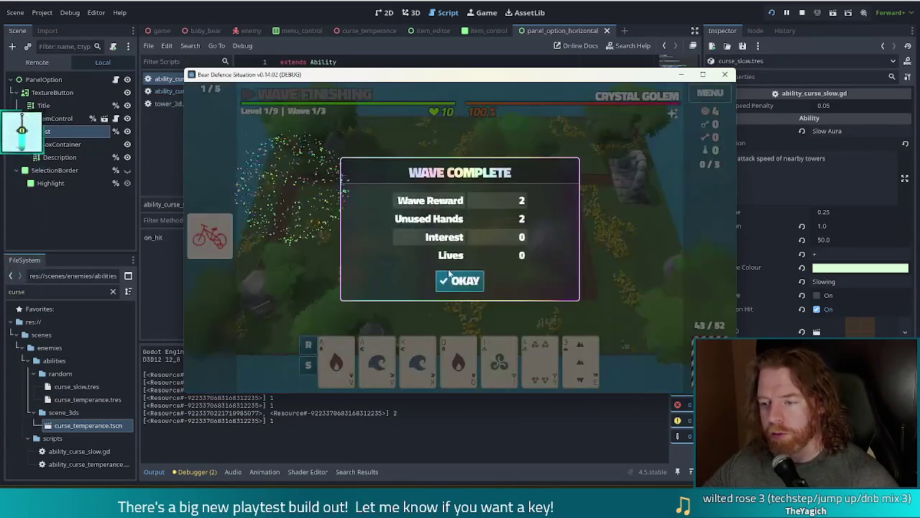
Step: Finish wave 1, start wave 2, and pause twice to check the ballista tower's stats
{"action": "left_click", "coordinate": [464, 279]}
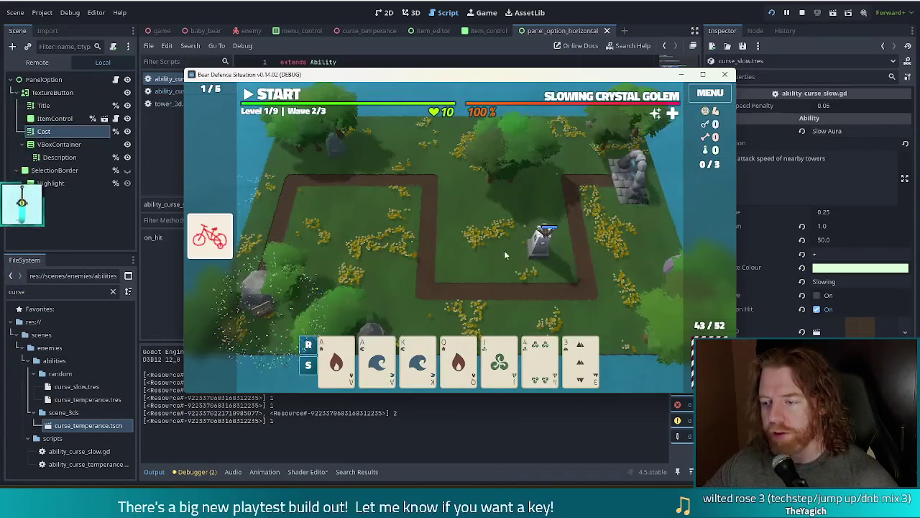
{"action": "left_click", "coordinate": [293, 95]}
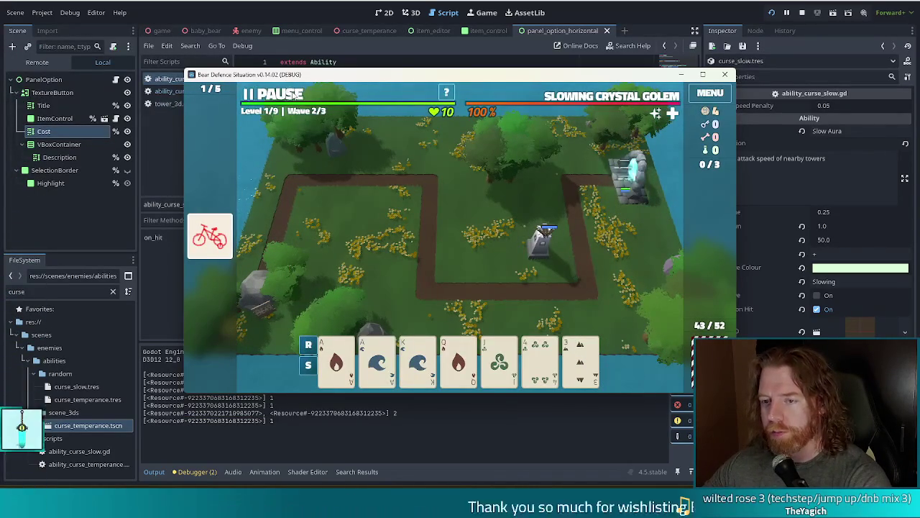
{"action": "left_click", "coordinate": [293, 95]}
{"action": "left_click", "coordinate": [545, 253]}
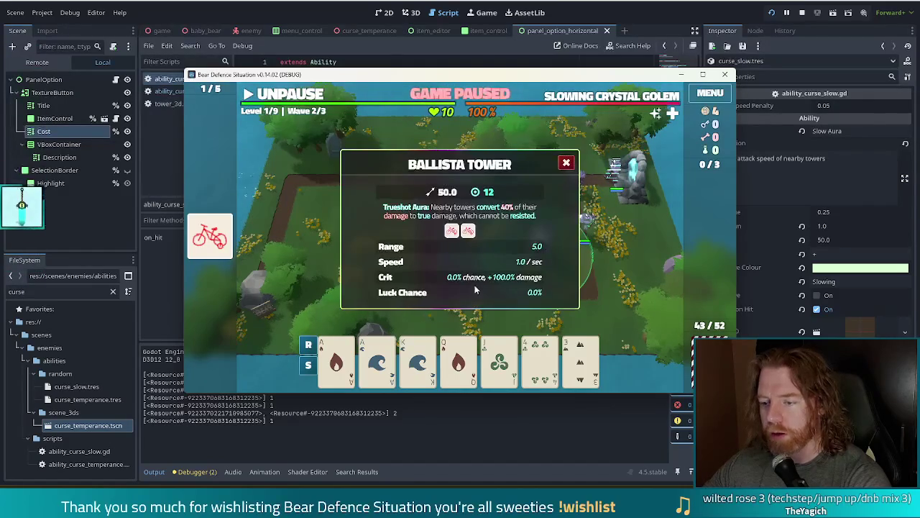
{"action": "left_click", "coordinate": [566, 163]}
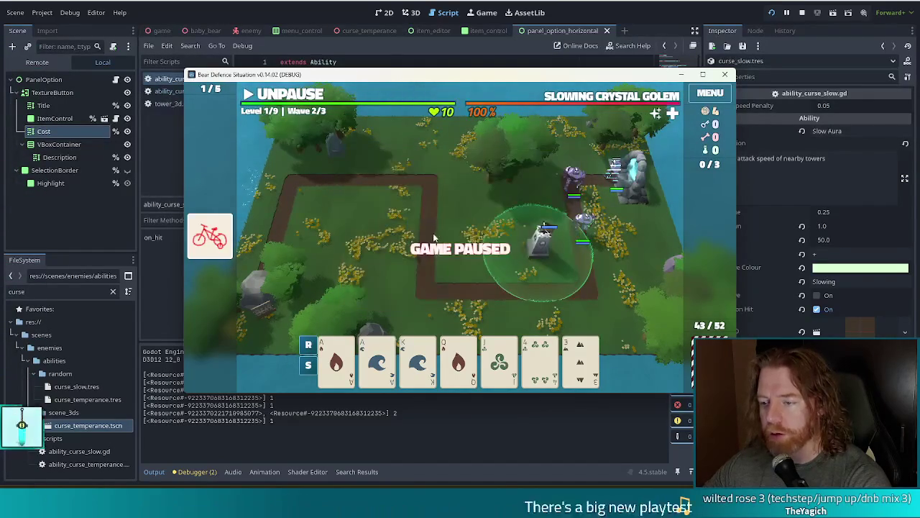
{"action": "key", "text": "space"}
{"action": "left_click", "coordinate": [287, 96]}
{"action": "left_click", "coordinate": [552, 246]}
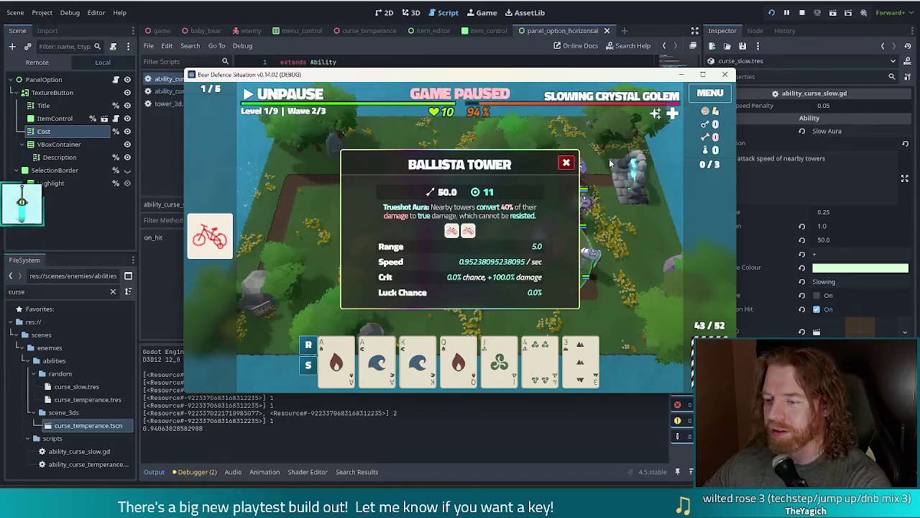
{"action": "left_click", "coordinate": [568, 164]}
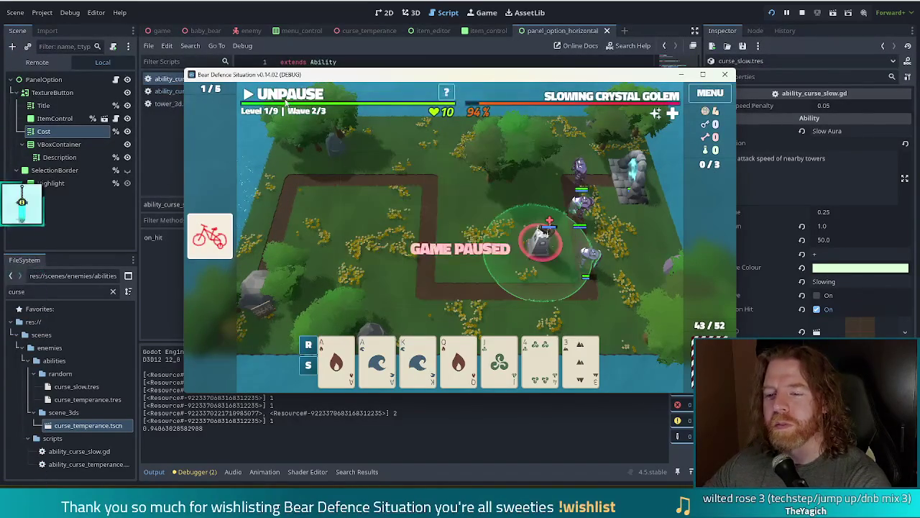
{"action": "key", "text": "space"}
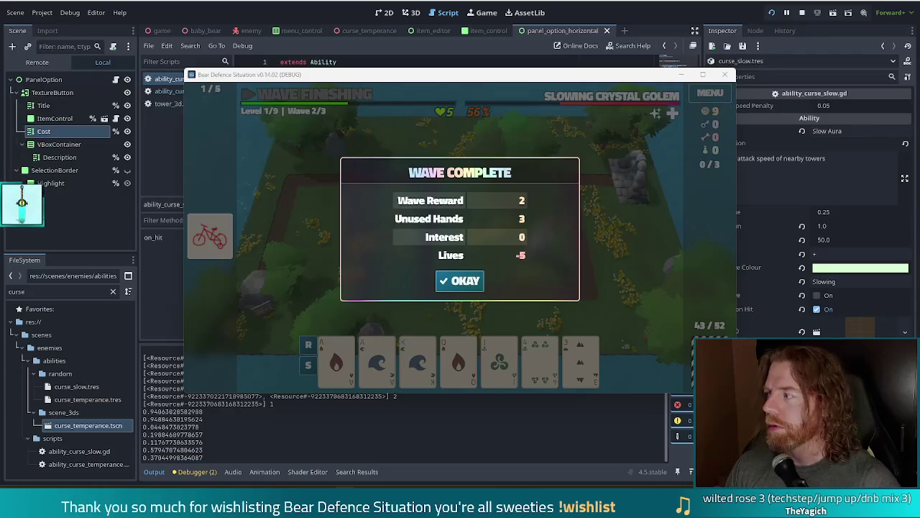
Step: Dismiss the wave summary, check the ballista stats, then start and pause wave 3
{"action": "left_click", "coordinate": [460, 281]}
{"action": "left_click", "coordinate": [549, 253]}
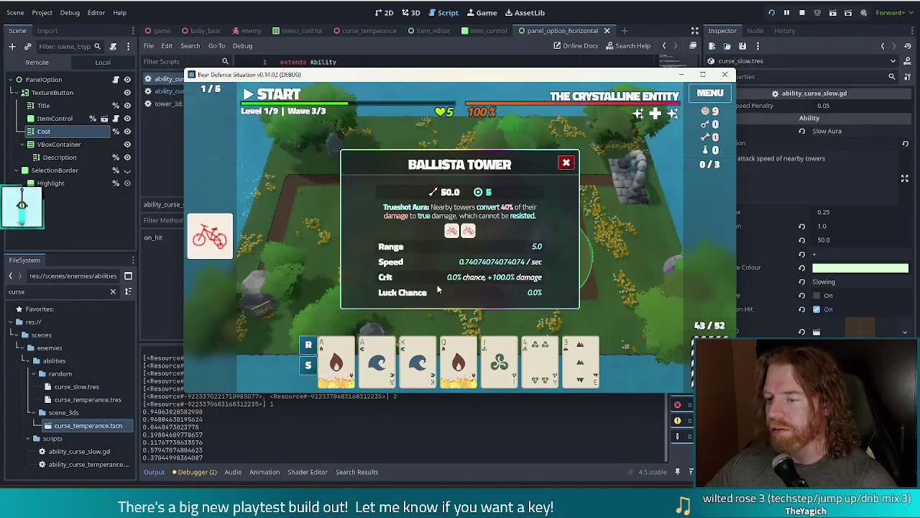
{"action": "left_click", "coordinate": [566, 164]}
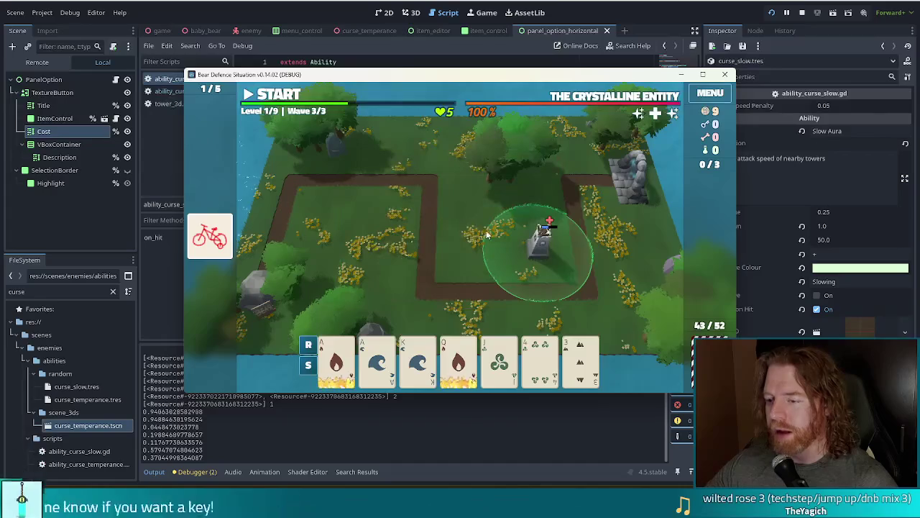
{"action": "left_click", "coordinate": [278, 95]}
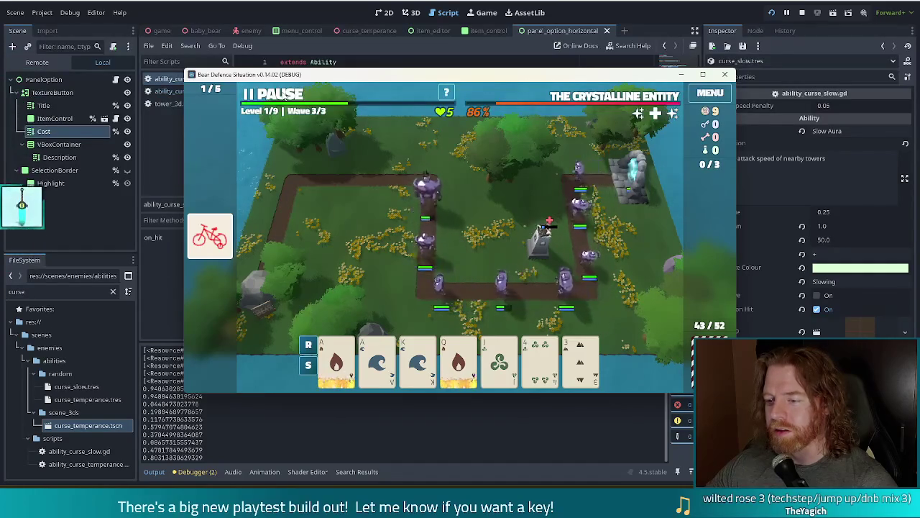
{"action": "key", "text": "space"}
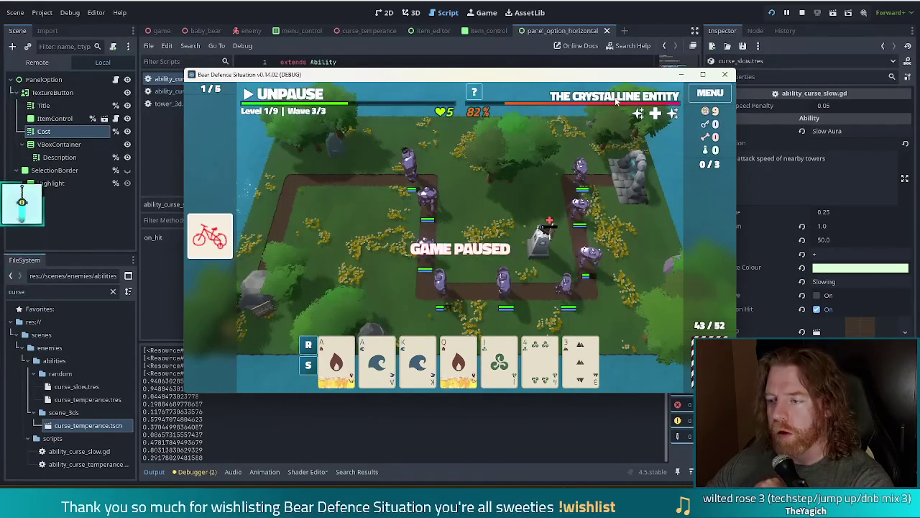
Step: Stop the running game and relaunch the project
{"action": "mouse_move", "coordinate": [610, 102]}
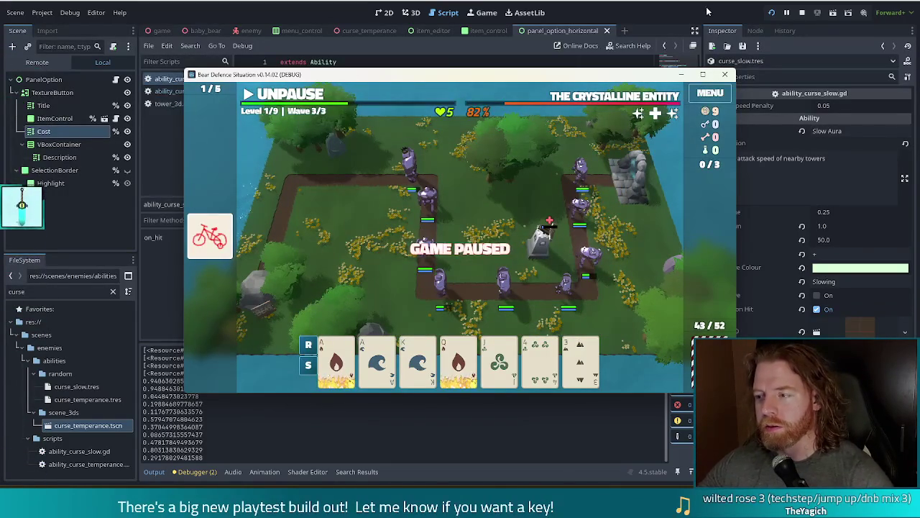
{"action": "left_click", "coordinate": [724, 74]}
{"action": "left_click", "coordinate": [772, 16]}
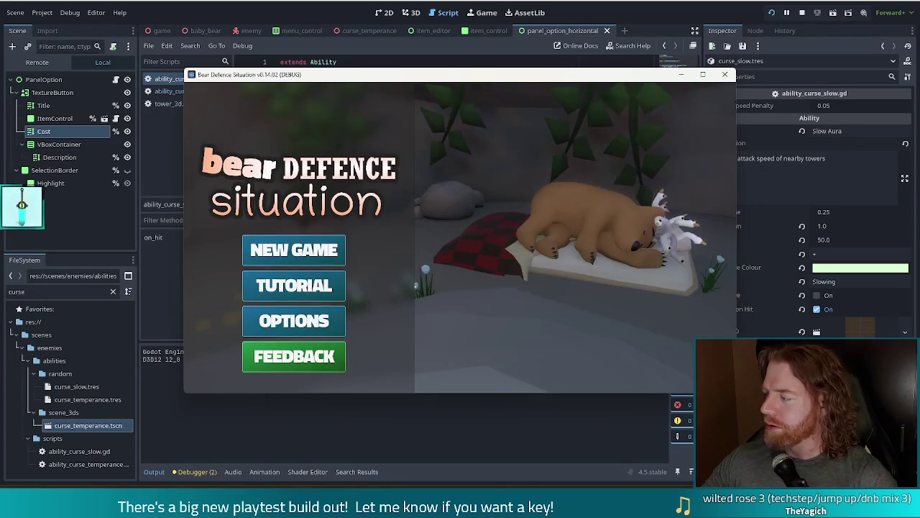
Step: Begin a new game and buy the key from the shop
{"action": "left_click", "coordinate": [309, 256]}
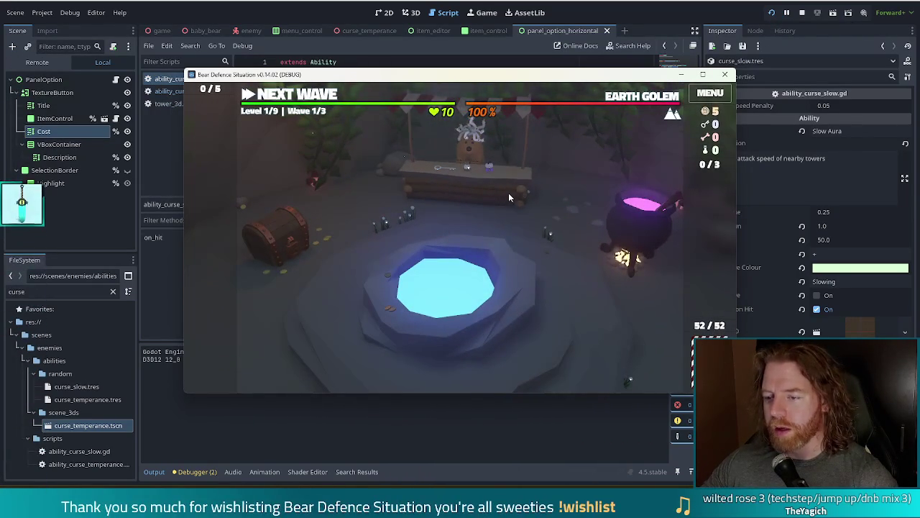
{"action": "left_click", "coordinate": [508, 196]}
{"action": "left_click", "coordinate": [508, 193]}
{"action": "left_click", "coordinate": [545, 303]}
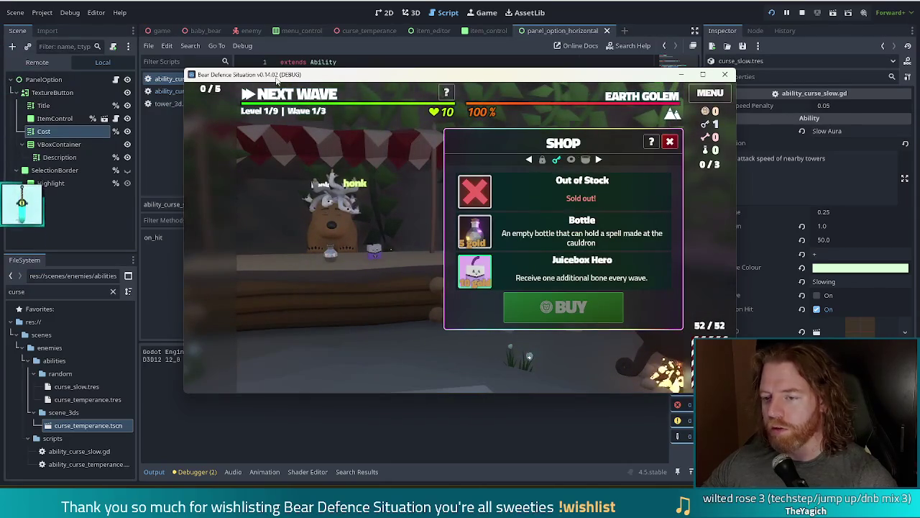
{"action": "left_click", "coordinate": [310, 95]}
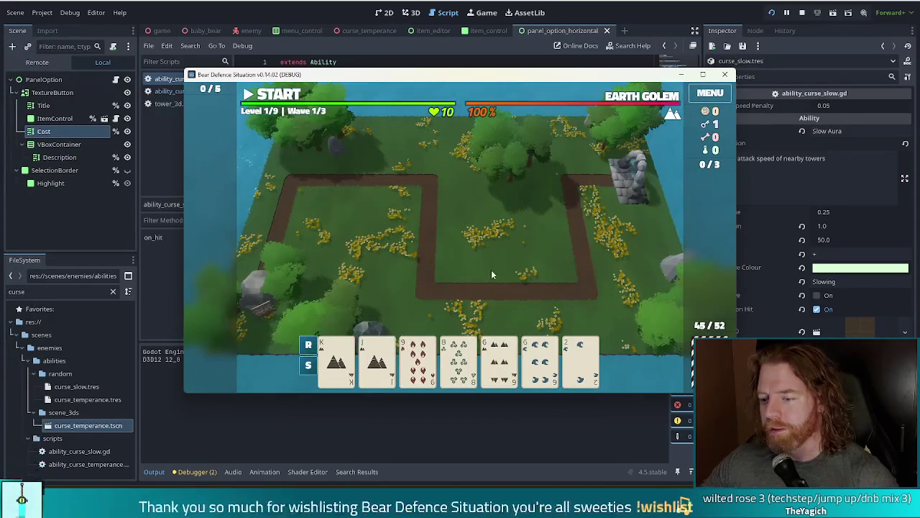
Step: Discard the 9, then the 5 and 3, then the 7 from the hand
{"action": "left_click", "coordinate": [401, 367]}
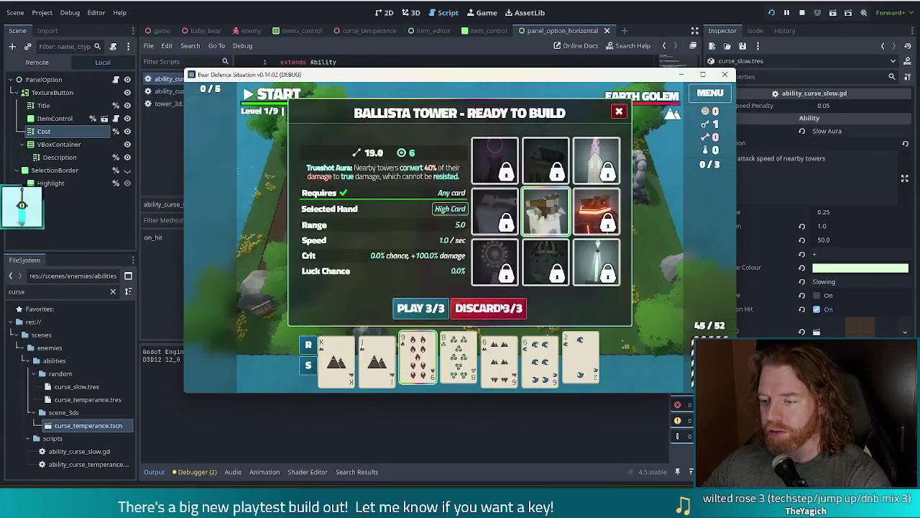
{"action": "left_click", "coordinate": [501, 304]}
{"action": "left_click", "coordinate": [562, 365]}
{"action": "left_click", "coordinate": [539, 364]}
{"action": "left_click", "coordinate": [496, 309]}
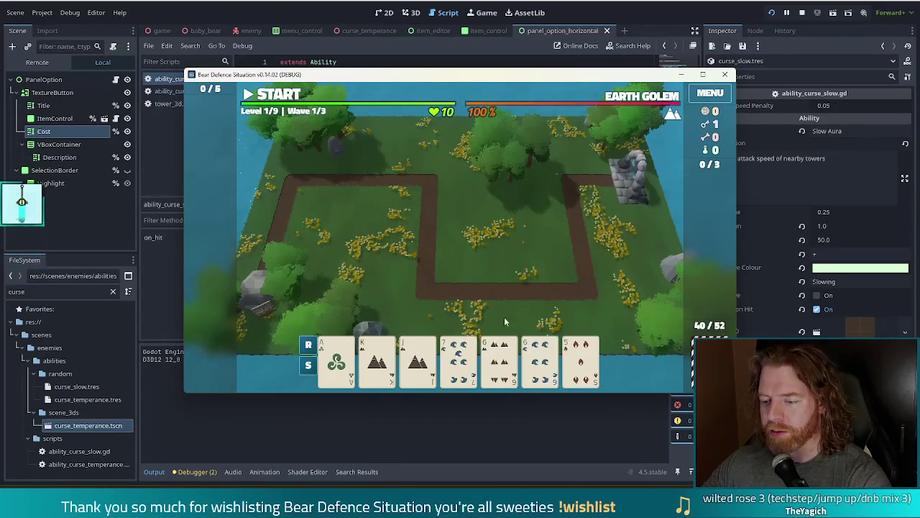
{"action": "left_click", "coordinate": [459, 360]}
{"action": "left_click", "coordinate": [507, 310]}
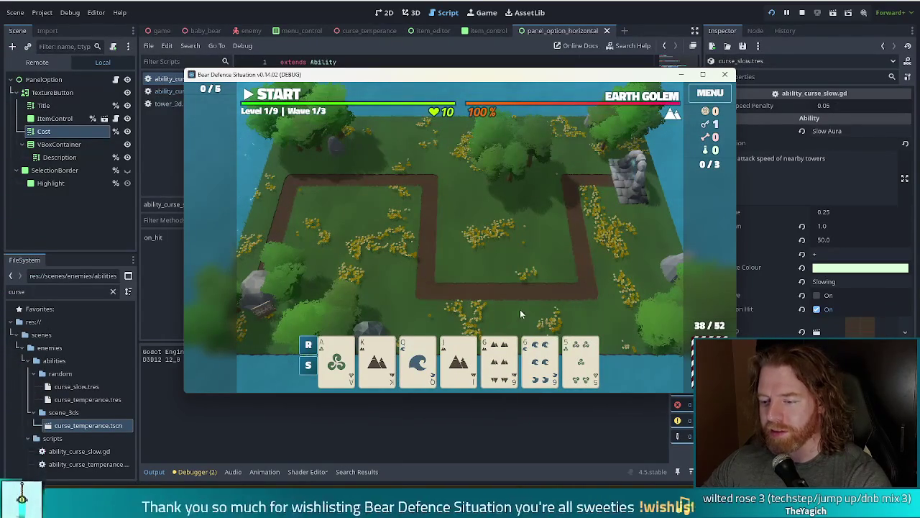
Step: Unlock the Shadow Tower with the key and build two beside the path from the pair of 6s
{"action": "left_click", "coordinate": [499, 359]}
{"action": "left_click", "coordinate": [540, 359]}
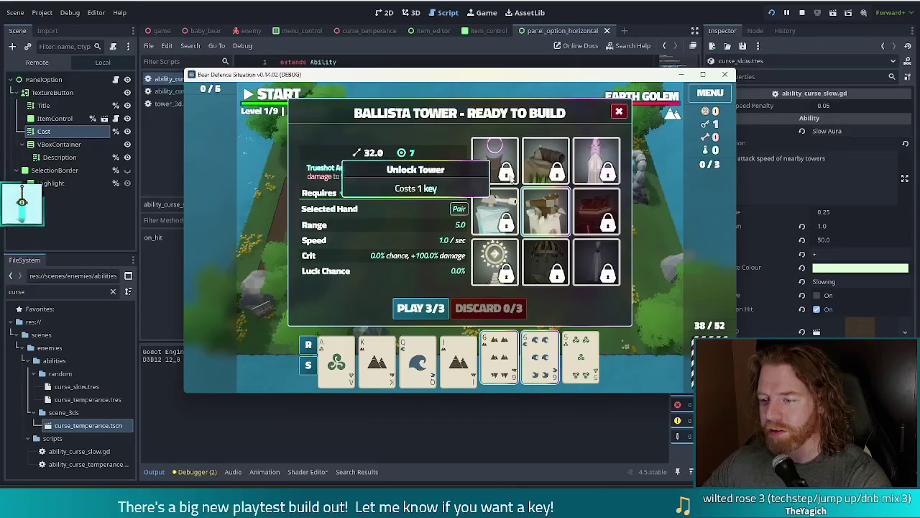
{"action": "left_click", "coordinate": [495, 160]}
{"action": "left_click", "coordinate": [430, 309]}
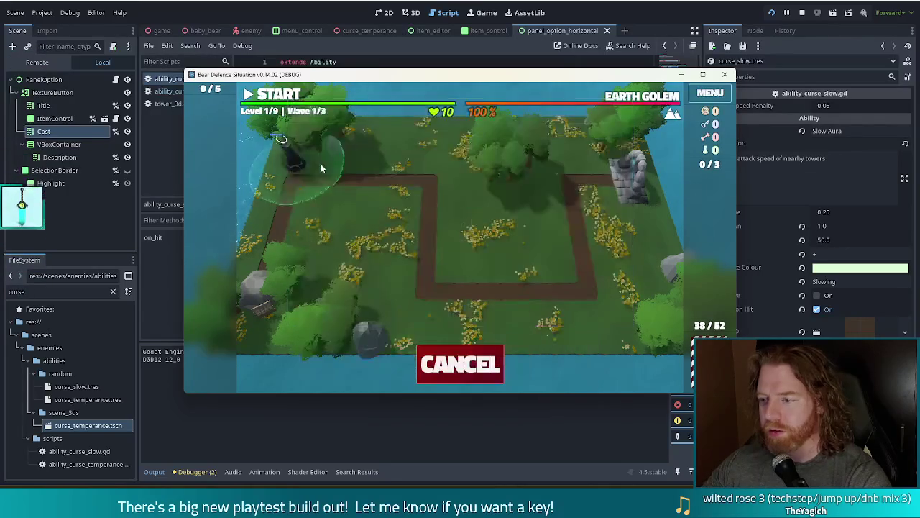
{"action": "left_click", "coordinate": [587, 193]}
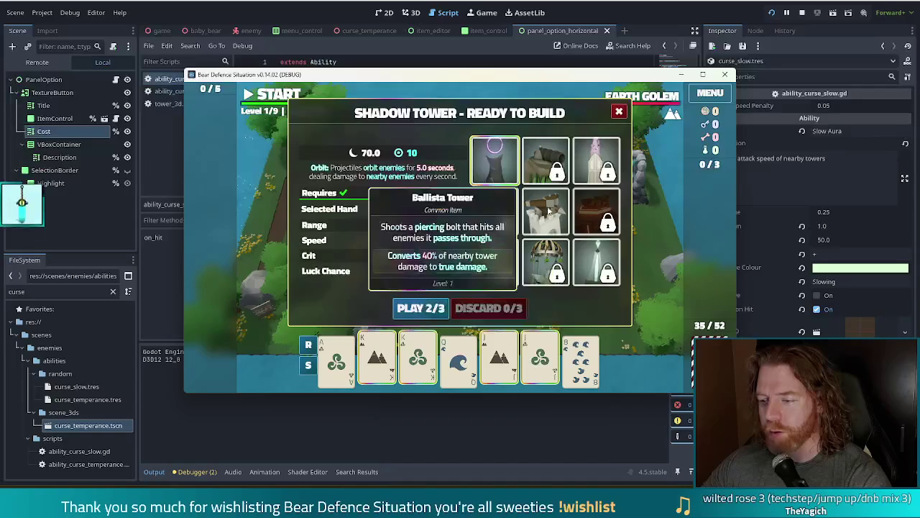
{"action": "left_click", "coordinate": [431, 314]}
{"action": "left_click", "coordinate": [558, 203]}
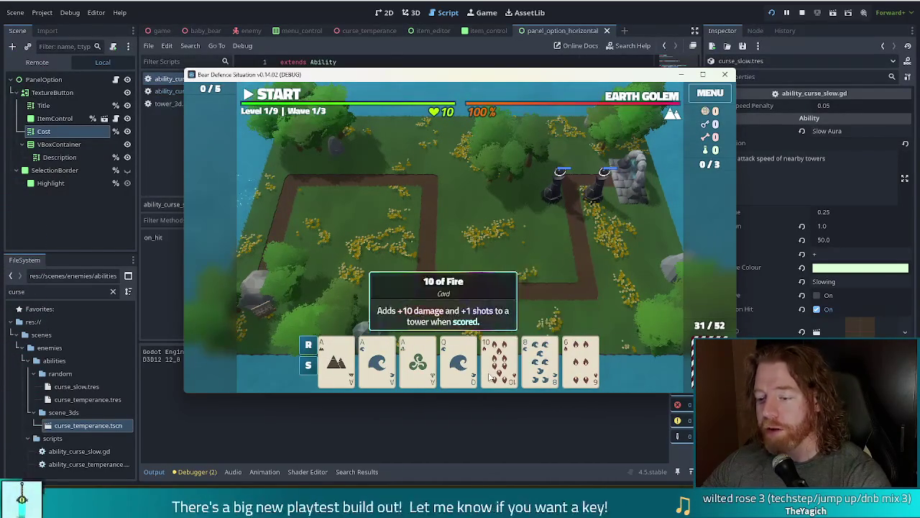
Step: Deselect the 8 of Water and start wave 1
{"action": "left_click", "coordinate": [541, 363]}
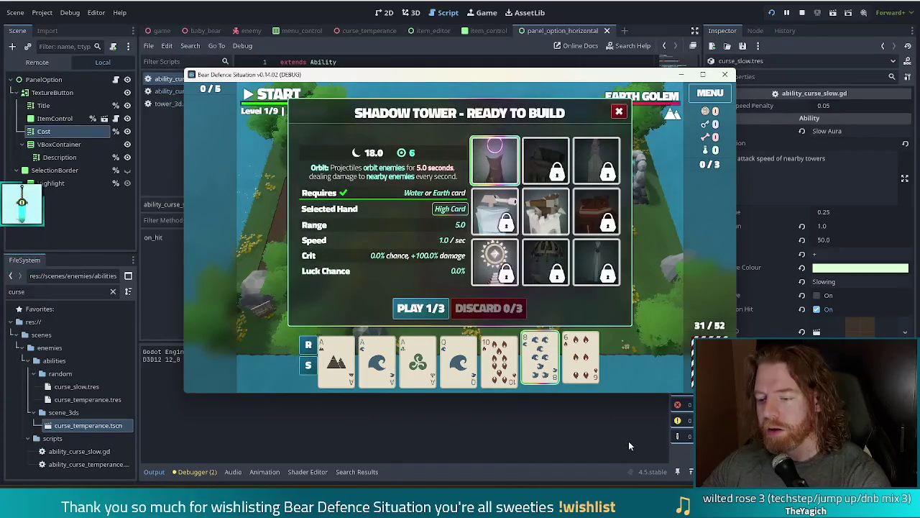
{"action": "left_click", "coordinate": [541, 359]}
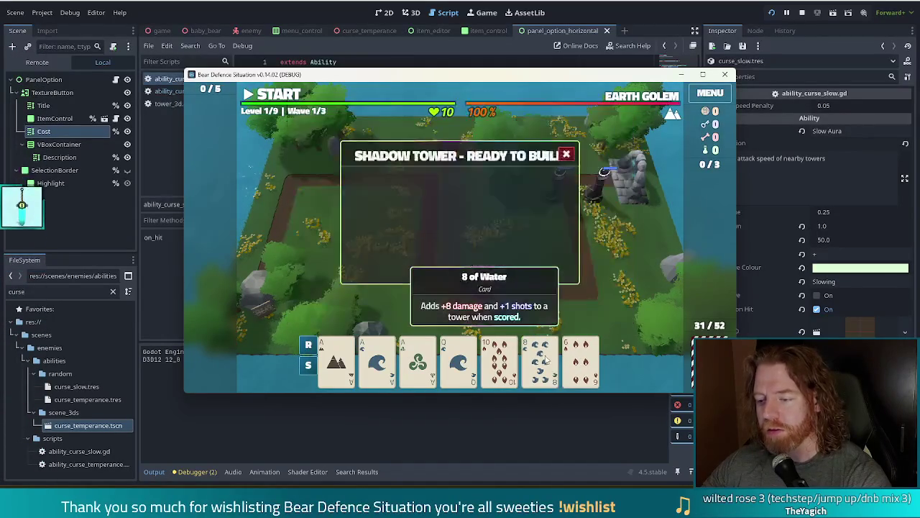
{"action": "left_click", "coordinate": [277, 96]}
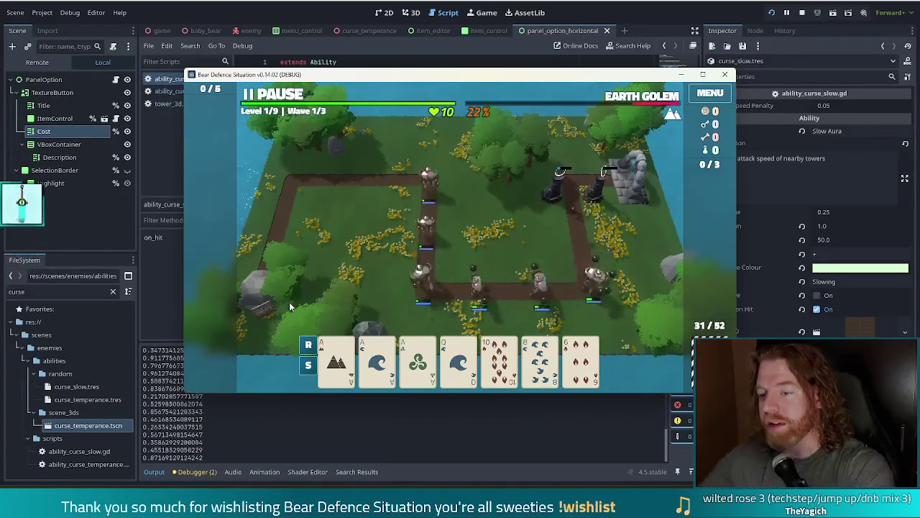
Step: Pause, build a Shadow Tower from three aces at the path's top-left corner, then resume
{"action": "key", "text": "space"}
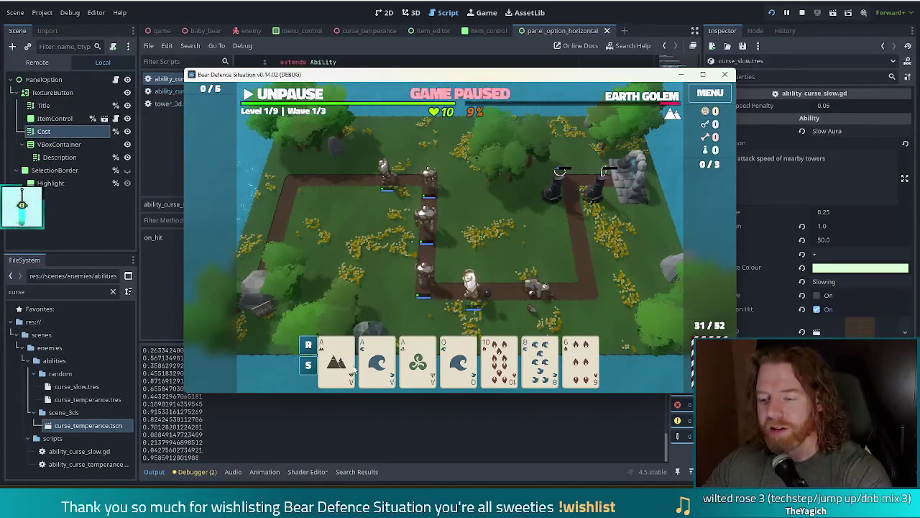
{"action": "left_click", "coordinate": [353, 367]}
{"action": "left_click", "coordinate": [378, 363]}
{"action": "left_click", "coordinate": [417, 363]}
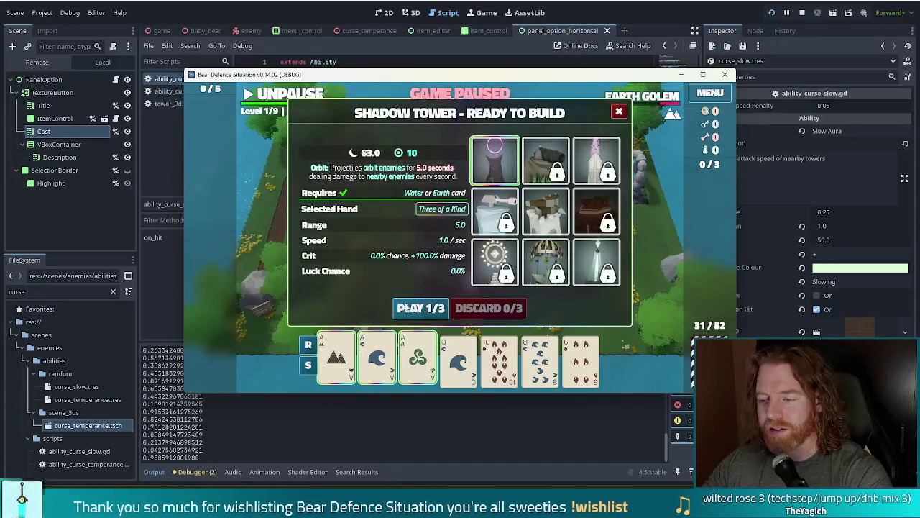
{"action": "left_click", "coordinate": [407, 308]}
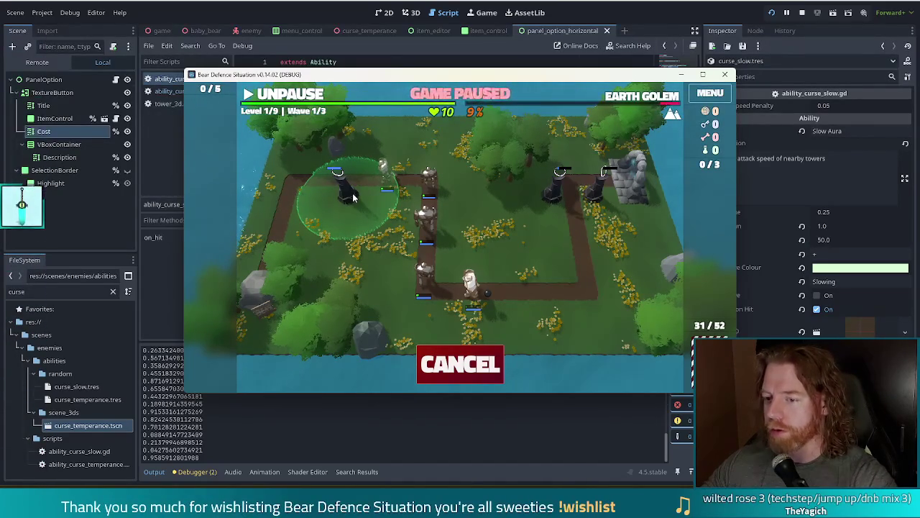
{"action": "left_click", "coordinate": [353, 198]}
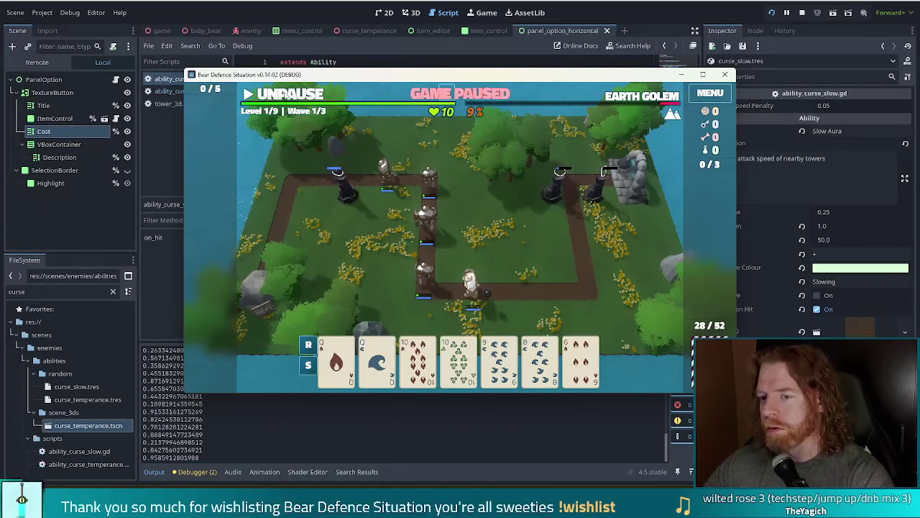
{"action": "left_click", "coordinate": [272, 98]}
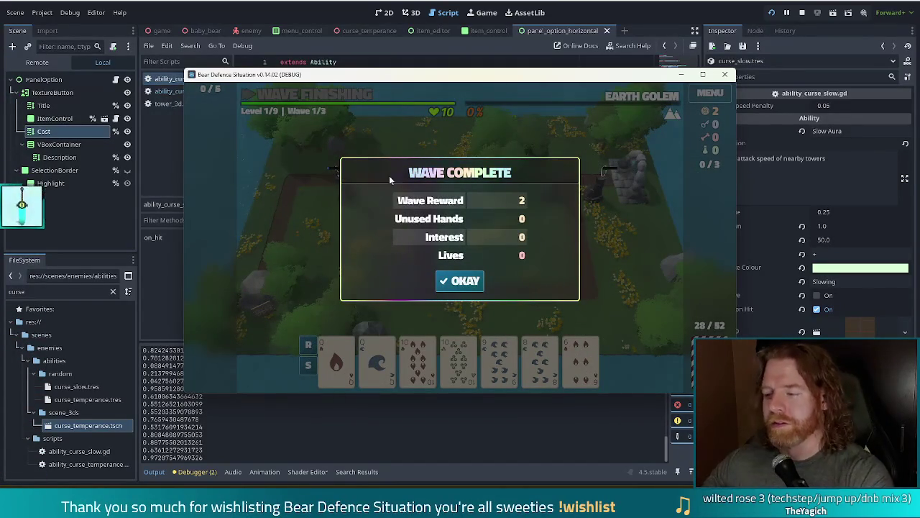
Step: Accept the wave reward and discard the 8 and 9 of Water
{"action": "left_click", "coordinate": [450, 284]}
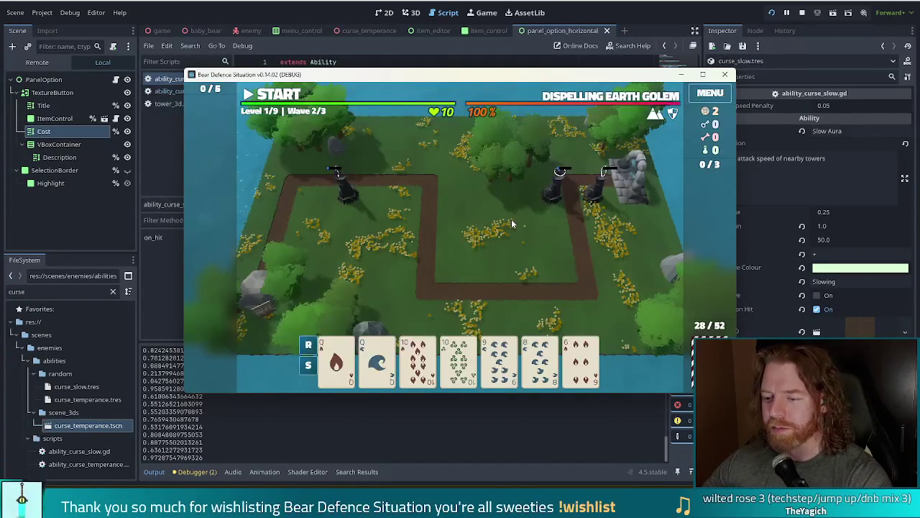
{"action": "mouse_move", "coordinate": [348, 378]}
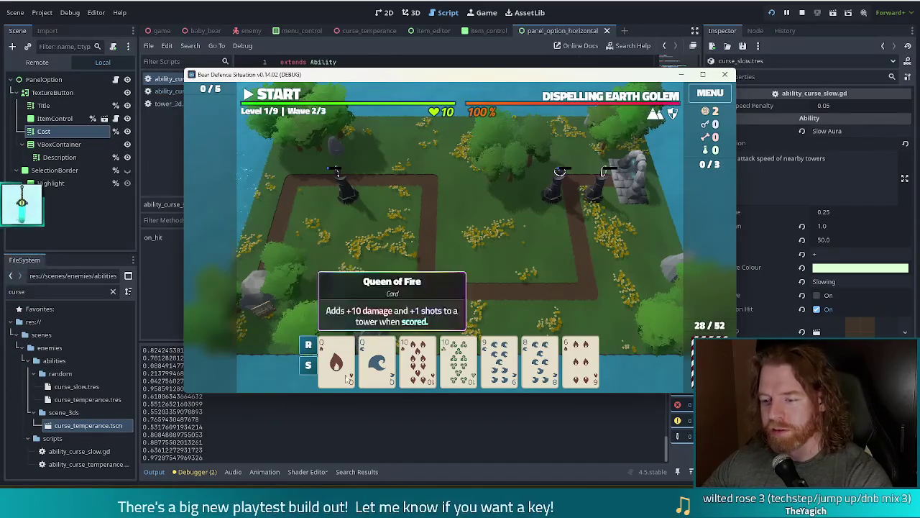
{"action": "left_click", "coordinate": [544, 370]}
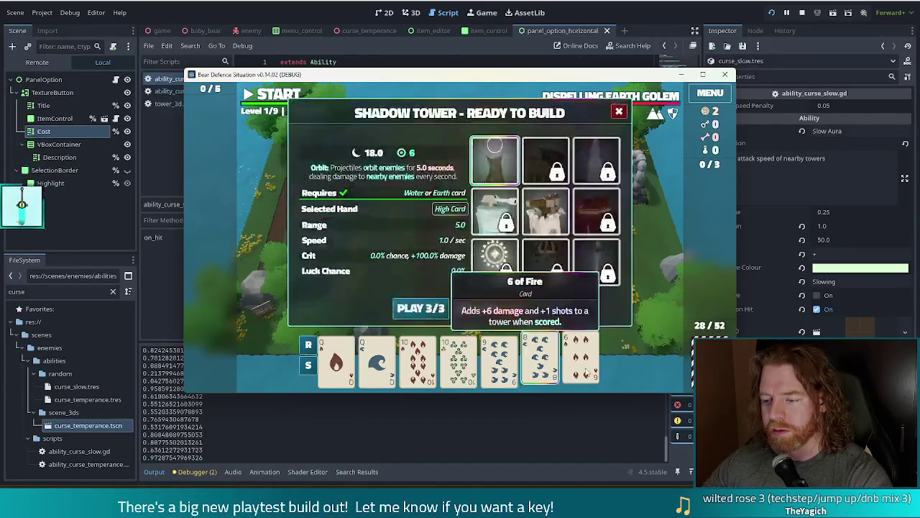
{"action": "left_click", "coordinate": [500, 360]}
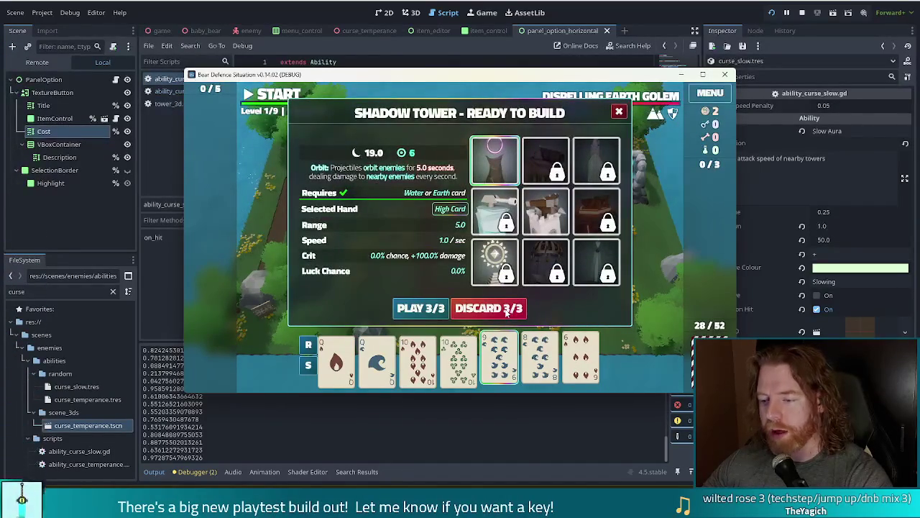
{"action": "left_click", "coordinate": [506, 309]}
Step: Play a Full House of three Queens and two 10s to build a Shadow Tower near the map's top
{"action": "left_click", "coordinate": [343, 375]}
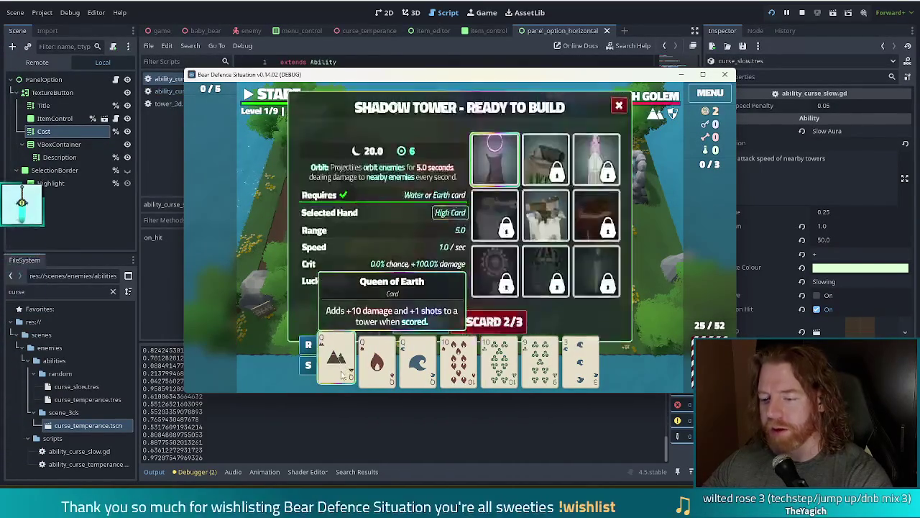
{"action": "left_click", "coordinate": [376, 364]}
{"action": "left_click", "coordinate": [418, 363]}
{"action": "left_click", "coordinate": [459, 364]}
{"action": "left_click", "coordinate": [500, 363]}
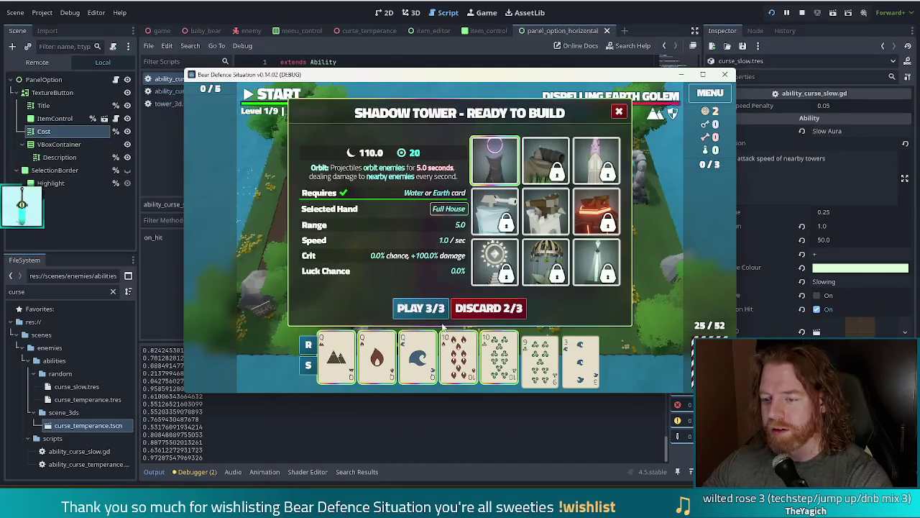
{"action": "left_click", "coordinate": [420, 308]}
{"action": "left_click", "coordinate": [568, 174]}
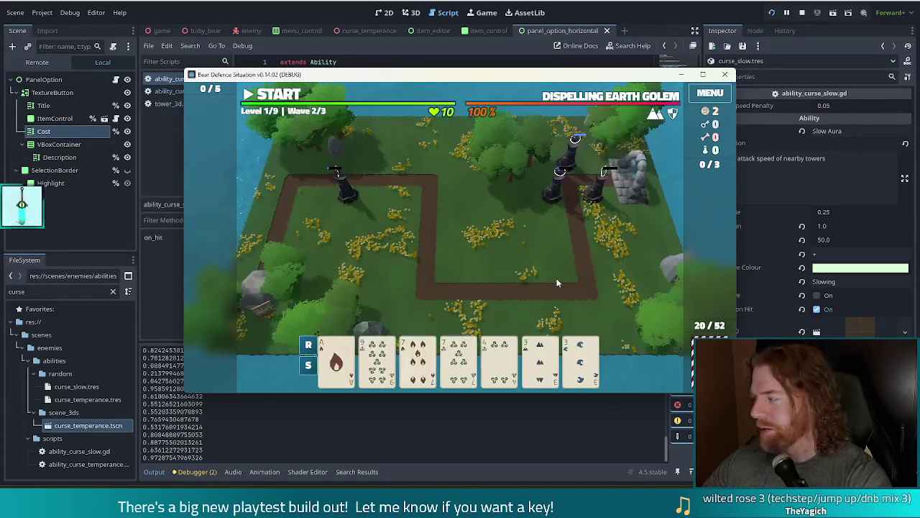
Step: Discard the unusable 9 of Wind and 4 of Fire
{"action": "left_click", "coordinate": [456, 309]}
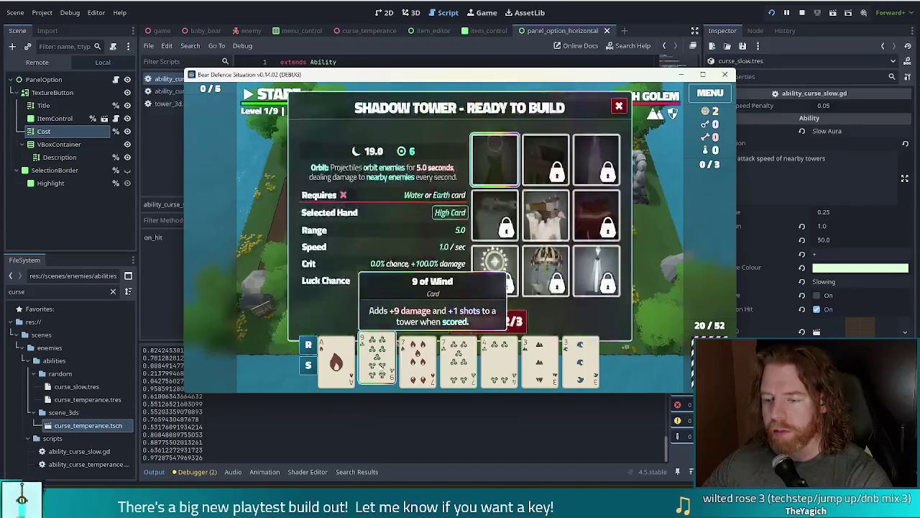
{"action": "left_click", "coordinate": [377, 360]}
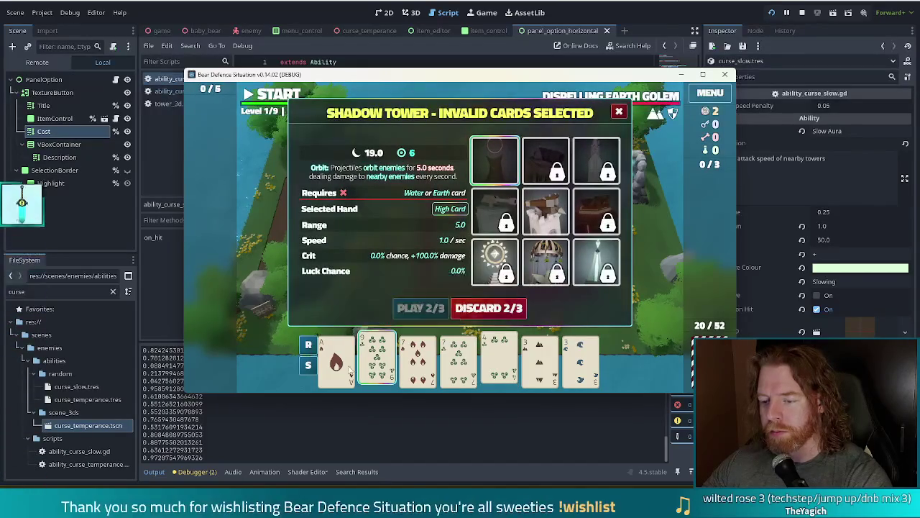
{"action": "left_click", "coordinate": [510, 309]}
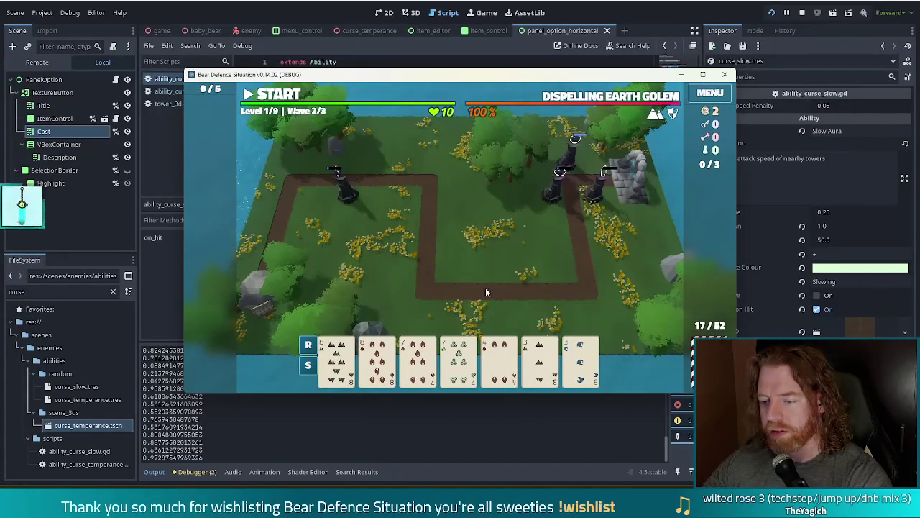
{"action": "left_click", "coordinate": [498, 359]}
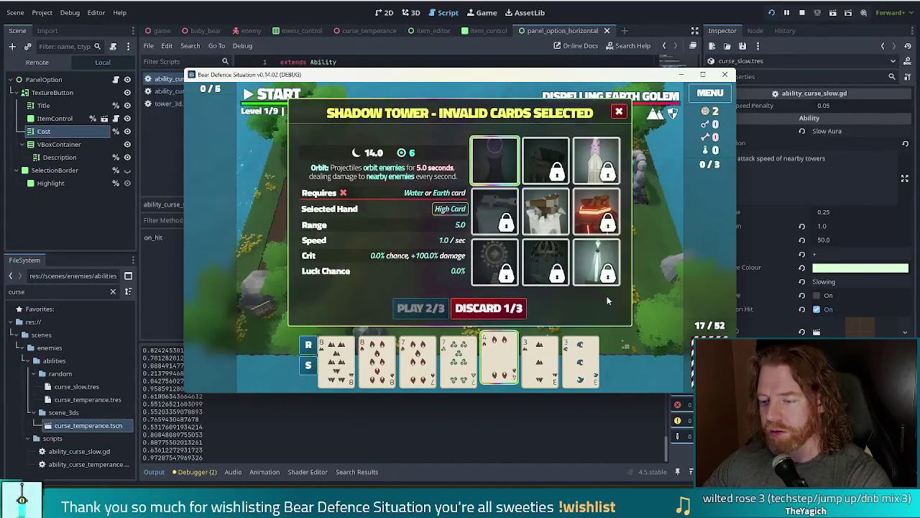
{"action": "left_click", "coordinate": [514, 303]}
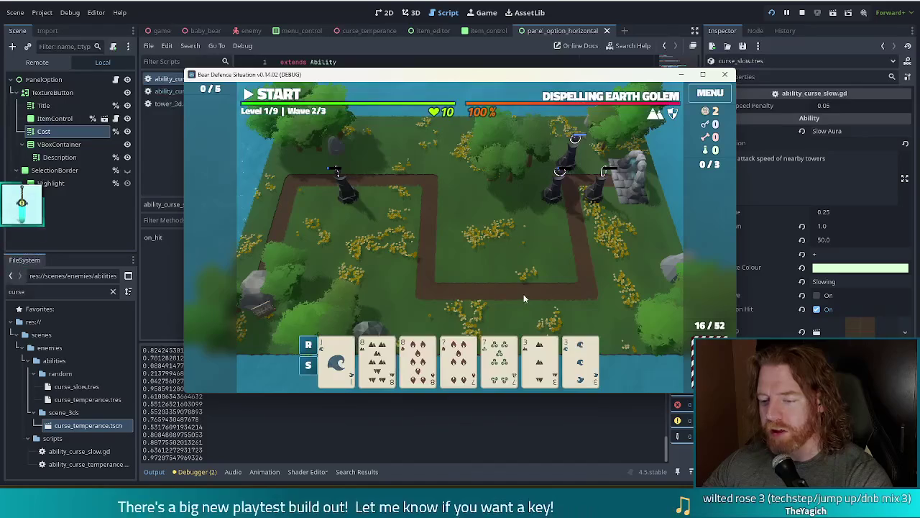
Step: Play Two Pair of eights and sevens for a Shadow Tower by the lower right path bend
{"action": "left_click", "coordinate": [378, 356]}
{"action": "left_click", "coordinate": [418, 356]}
{"action": "left_click", "coordinate": [458, 356]}
{"action": "left_click", "coordinate": [499, 356]}
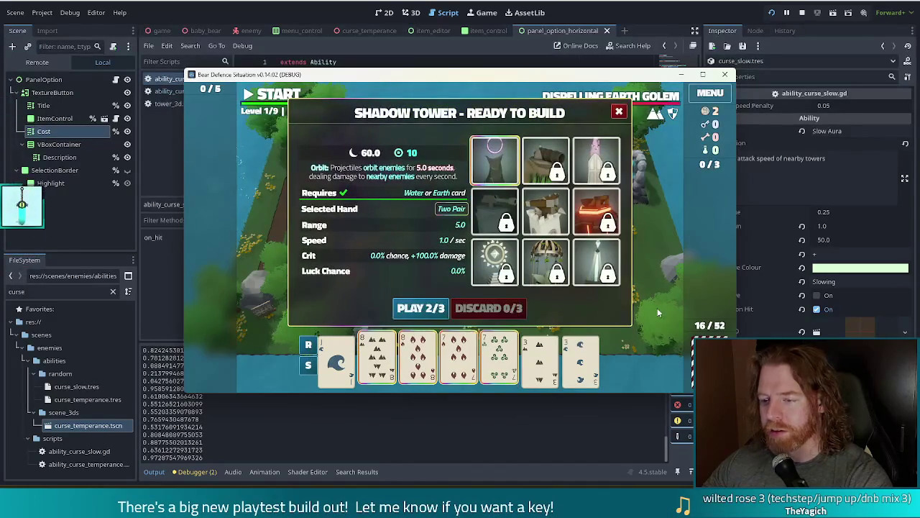
{"action": "left_click", "coordinate": [420, 307]}
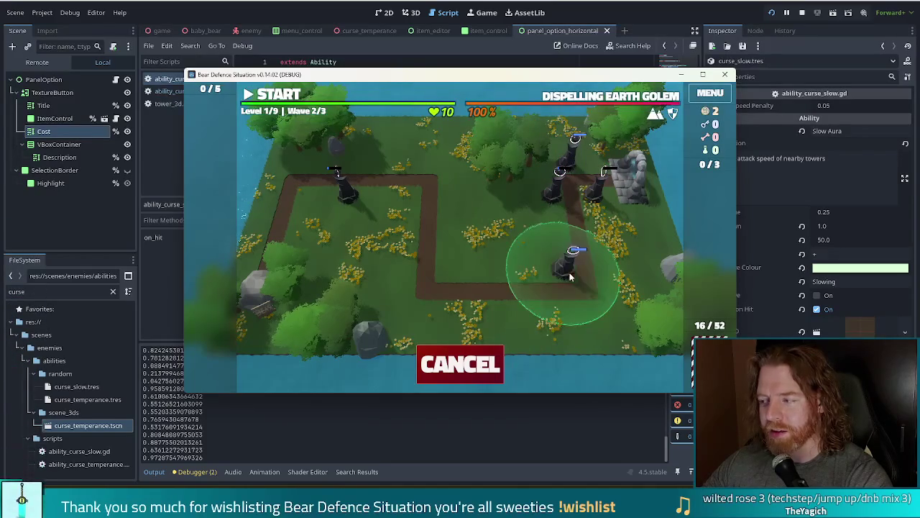
{"action": "left_click", "coordinate": [569, 278]}
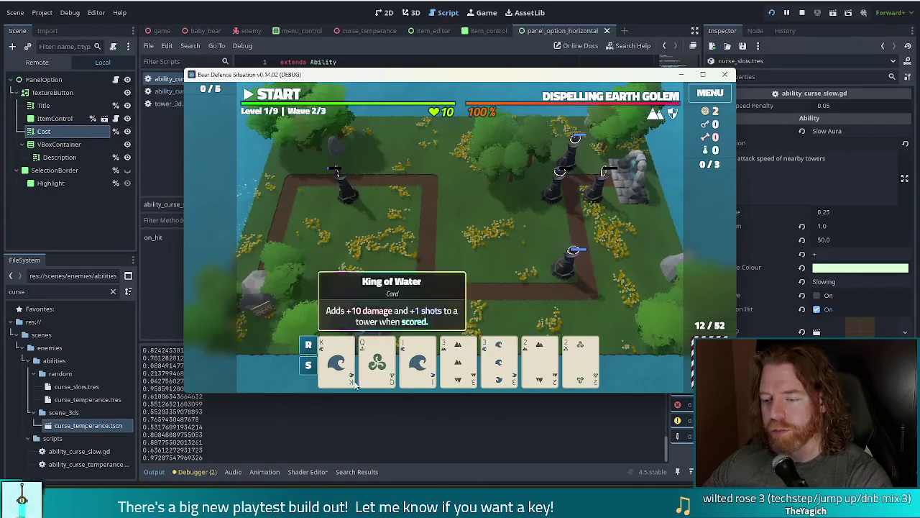
Step: Build a Shadow Tower from the pair of threes near the upper left corner, then acknowledge wave completion
{"action": "left_click", "coordinate": [460, 359]}
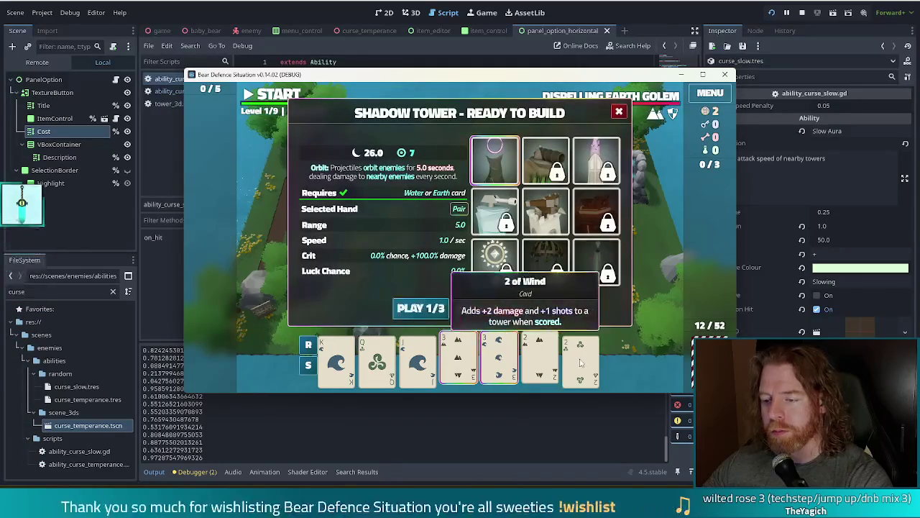
{"action": "left_click", "coordinate": [424, 308]}
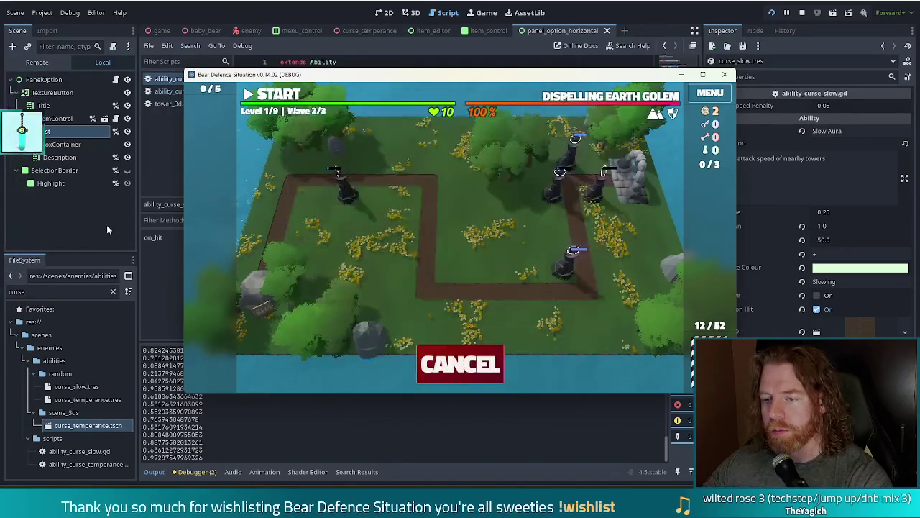
{"action": "left_click", "coordinate": [406, 191]}
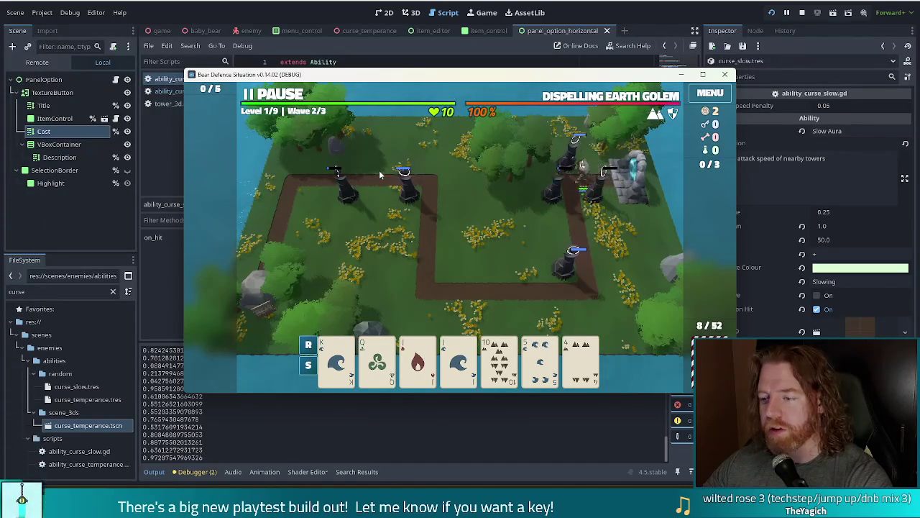
{"action": "left_click", "coordinate": [572, 165]}
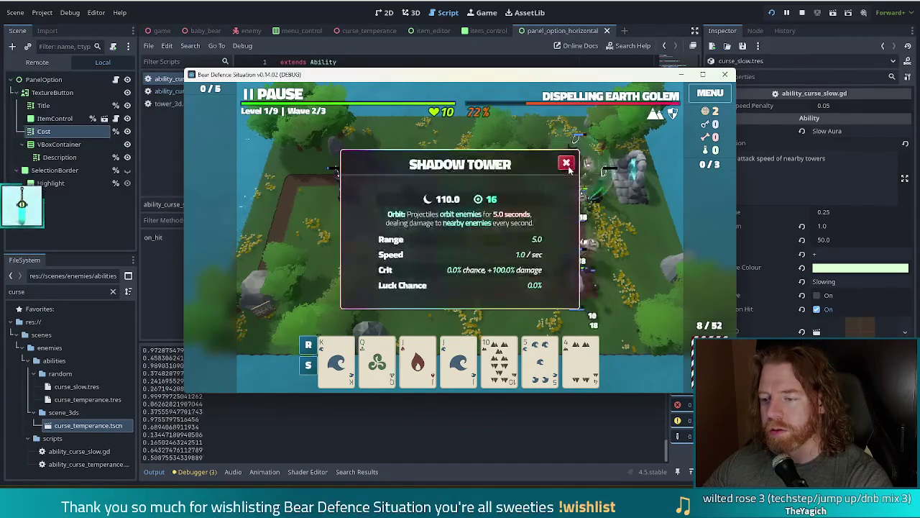
{"action": "left_click", "coordinate": [567, 164]}
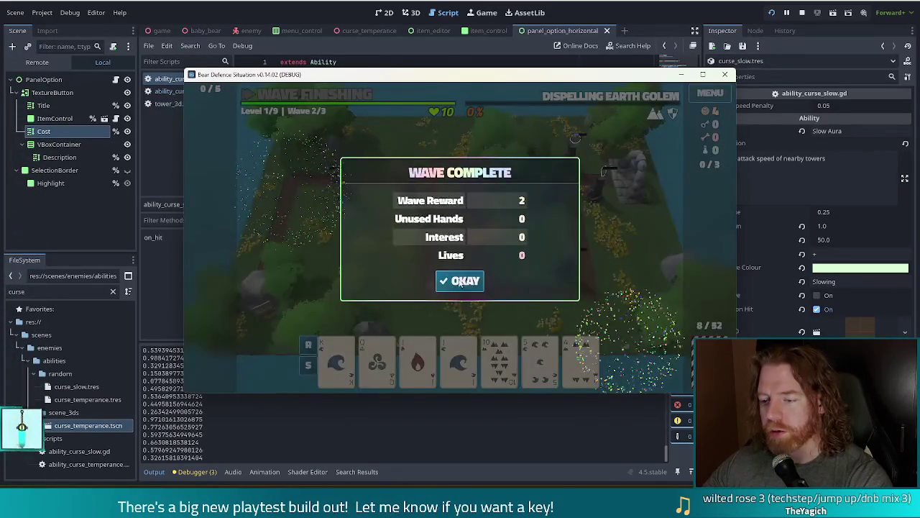
{"action": "left_click", "coordinate": [466, 279]}
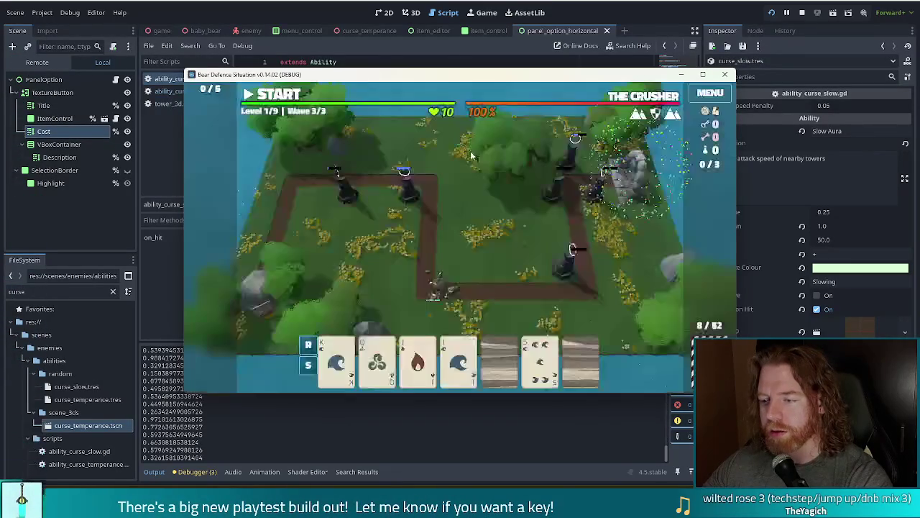
Step: Select the Earth card and discard it for a new card
{"action": "mouse_move", "coordinate": [421, 343]}
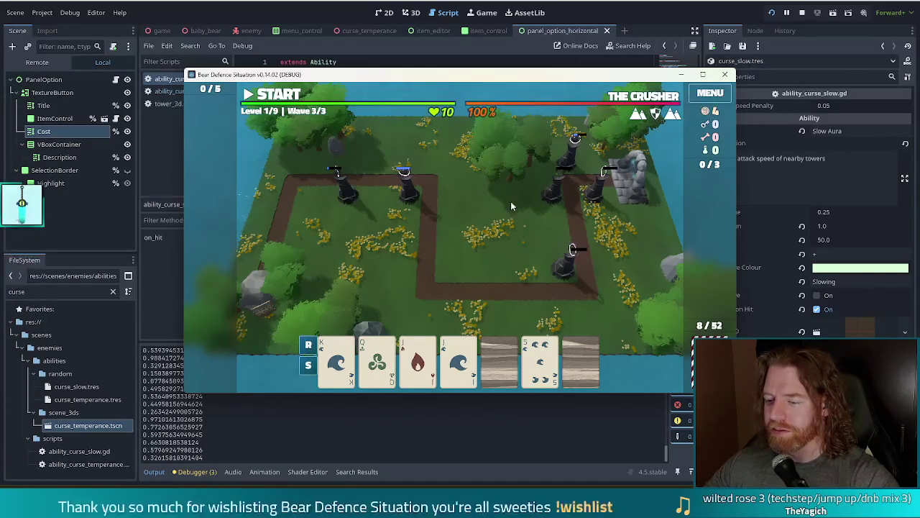
{"action": "mouse_move", "coordinate": [498, 361]}
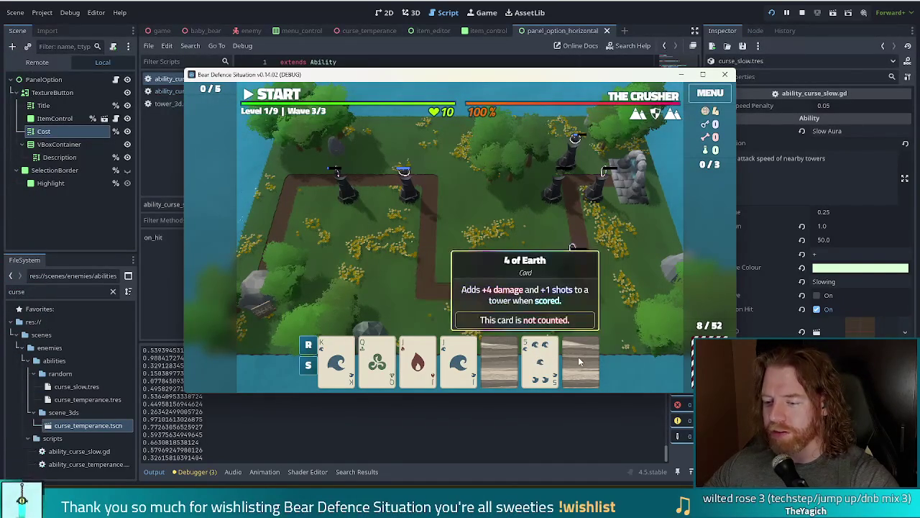
{"action": "left_click", "coordinate": [499, 359]}
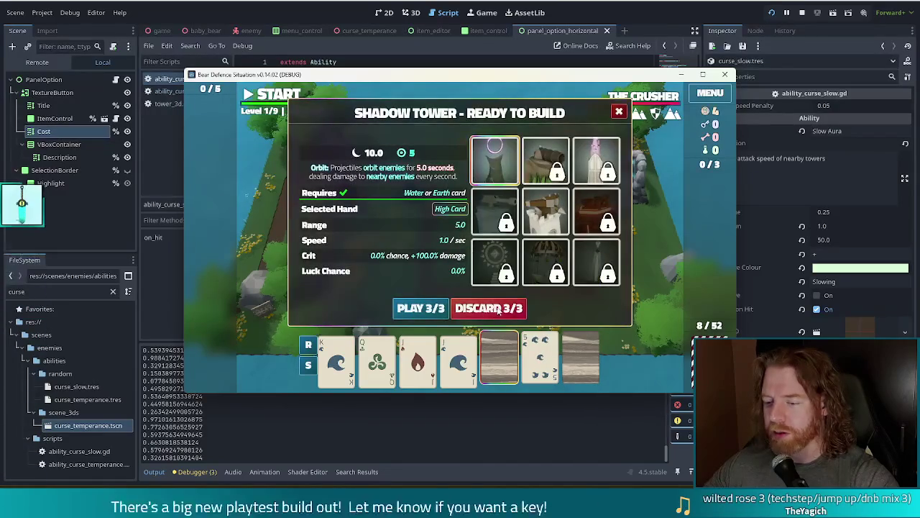
{"action": "left_click", "coordinate": [502, 357]}
{"action": "left_click", "coordinate": [504, 359]}
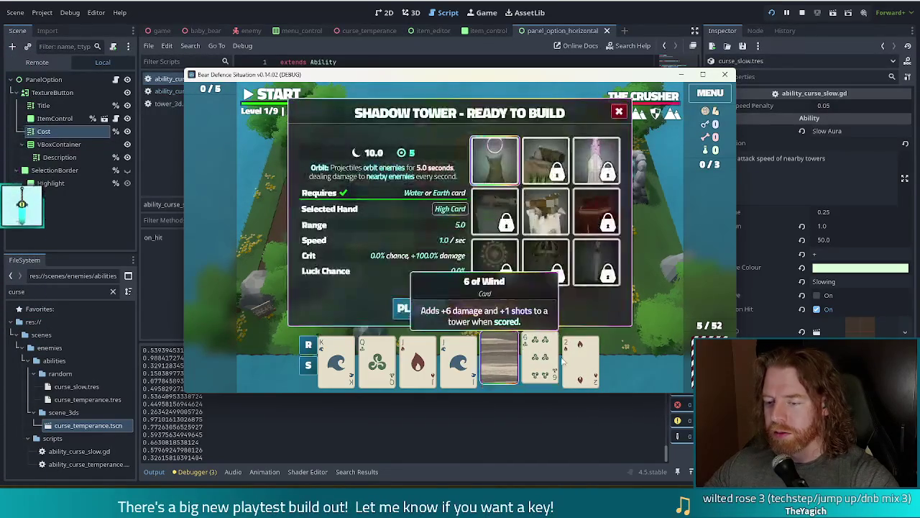
{"action": "left_click", "coordinate": [507, 307]}
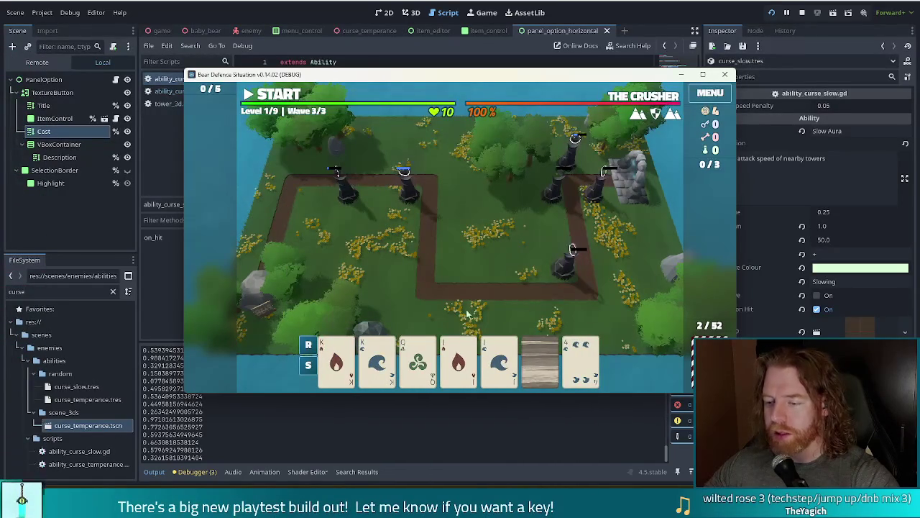
Step: Toggle the Earth card selection and check the stats of two Shadow Towers
{"action": "mouse_move", "coordinate": [529, 359]}
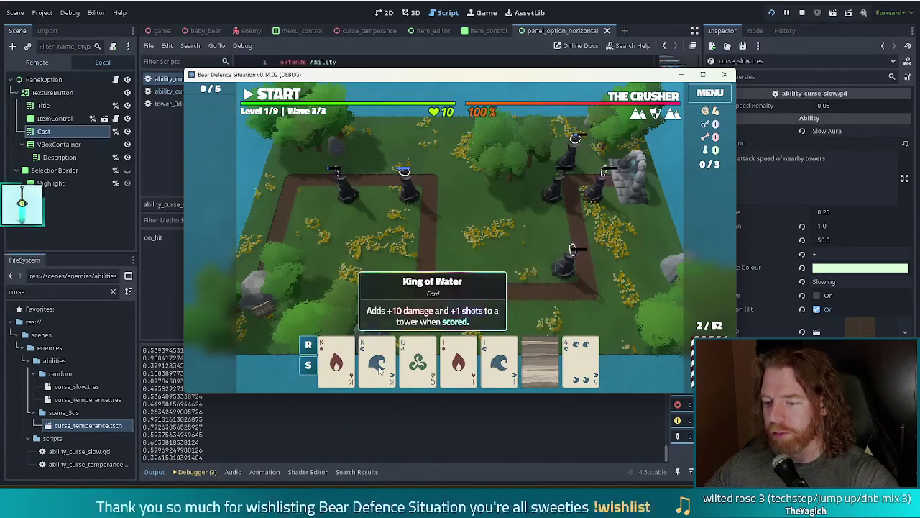
{"action": "left_click", "coordinate": [540, 360]}
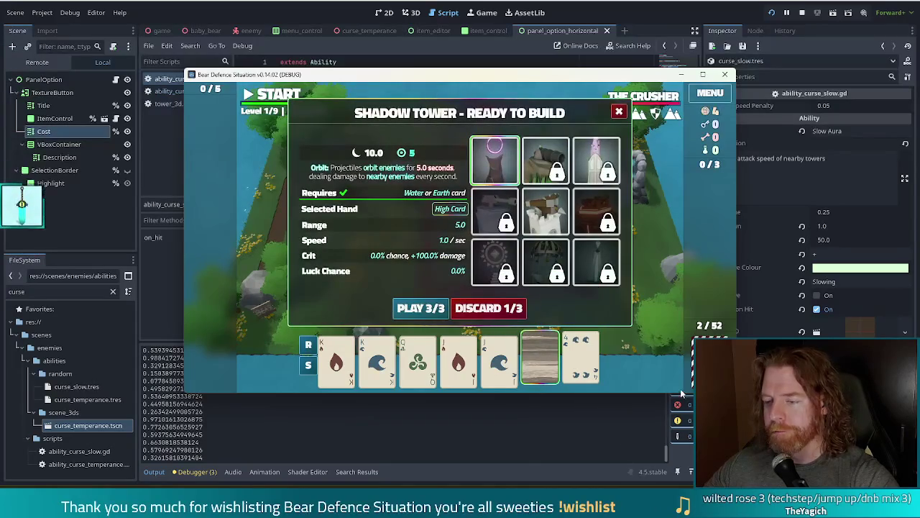
{"action": "left_click", "coordinate": [540, 360]}
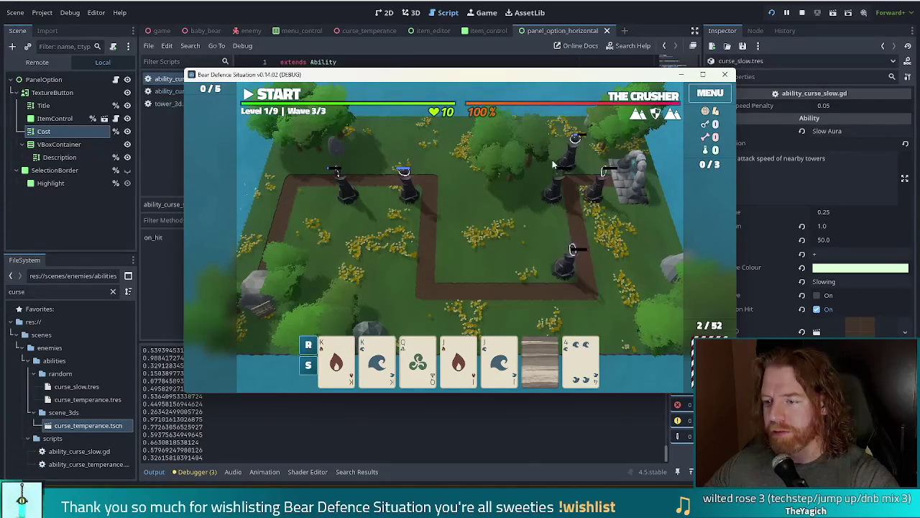
{"action": "left_click", "coordinate": [573, 173]}
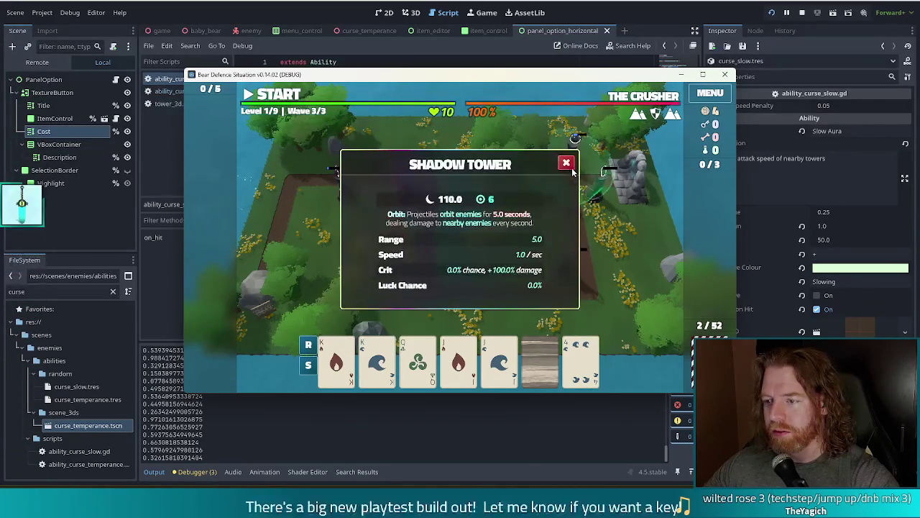
{"action": "left_click", "coordinate": [567, 164]}
{"action": "left_click", "coordinate": [407, 196]}
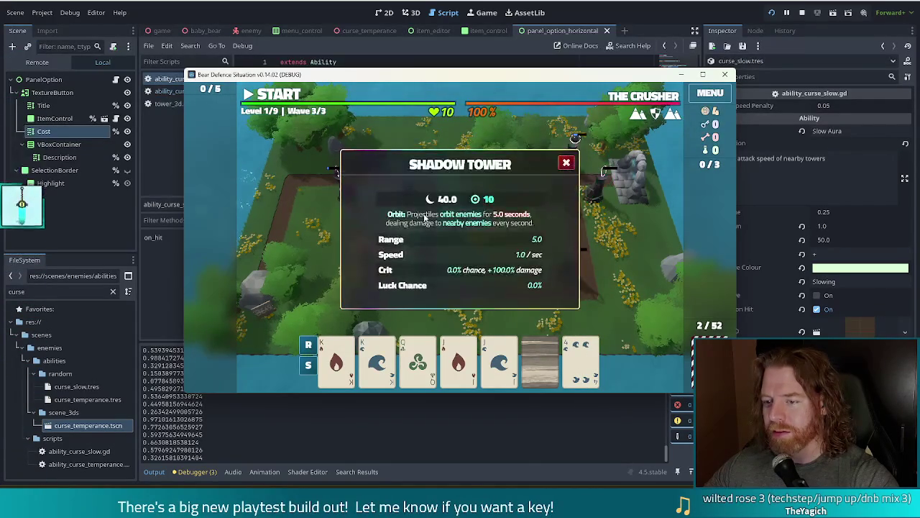
{"action": "left_click", "coordinate": [567, 163]}
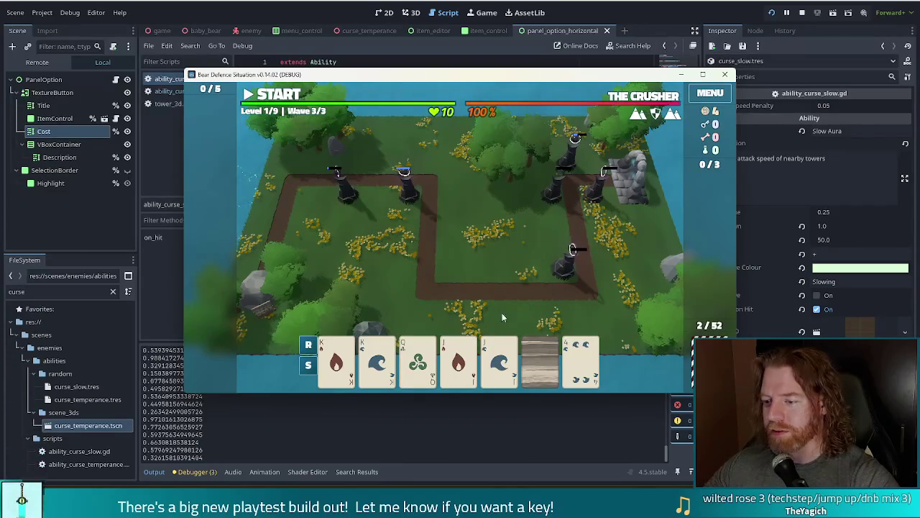
Step: Play Two Pair of Kings and Jacks to build a tower beside the path's right side
{"action": "left_click", "coordinate": [337, 360]}
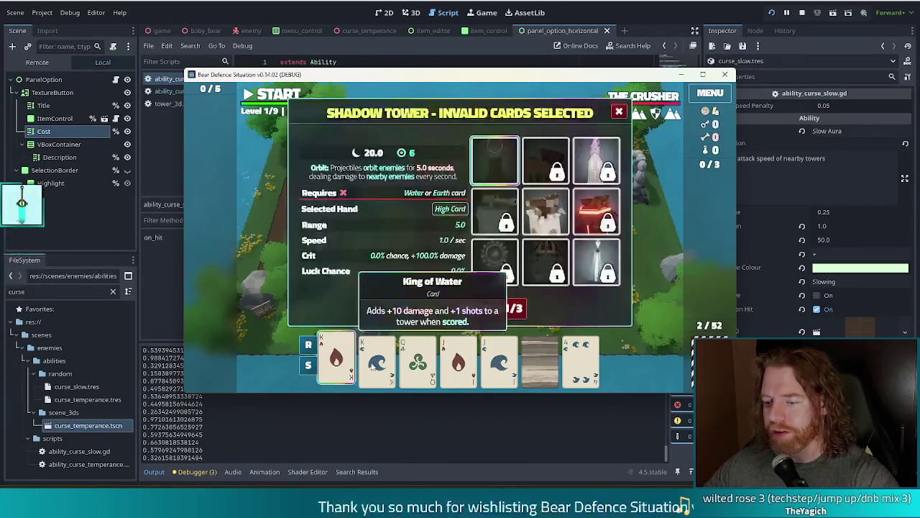
{"action": "left_click", "coordinate": [377, 360]}
{"action": "left_click", "coordinate": [444, 368]}
{"action": "left_click", "coordinate": [500, 363]}
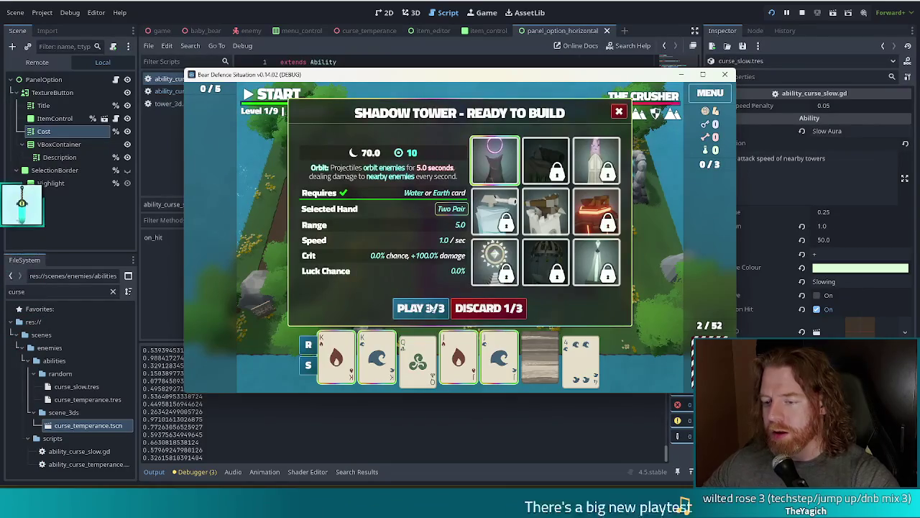
{"action": "left_click", "coordinate": [421, 308]}
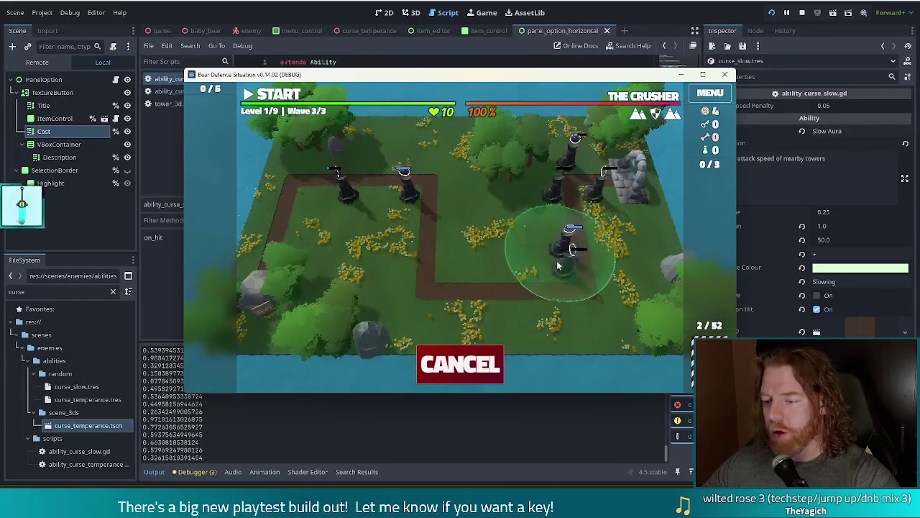
{"action": "left_click", "coordinate": [560, 265]}
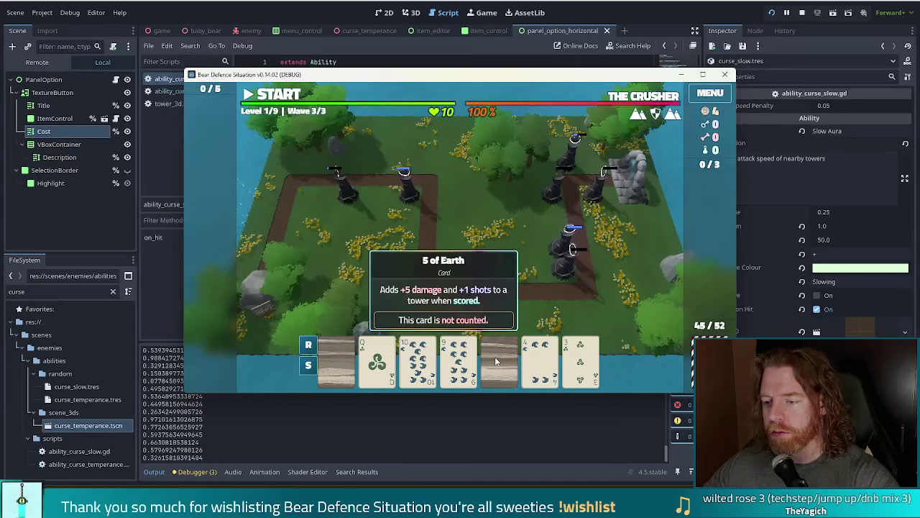
Step: Select the Queen of Earth and Queen of Wind pair and discard them
{"action": "left_click", "coordinate": [336, 360]}
{"action": "left_click", "coordinate": [374, 365]}
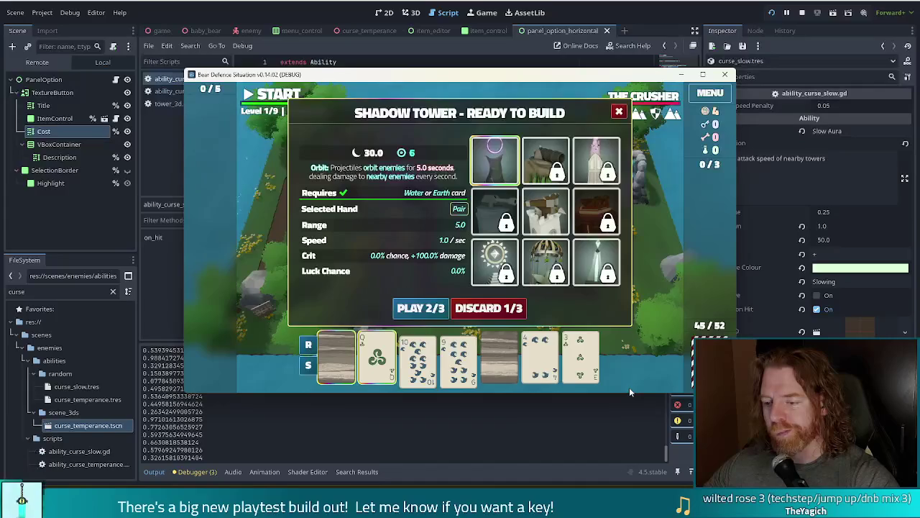
{"action": "left_click", "coordinate": [335, 359]}
{"action": "left_click", "coordinate": [376, 359]}
{"action": "left_click", "coordinate": [504, 363]}
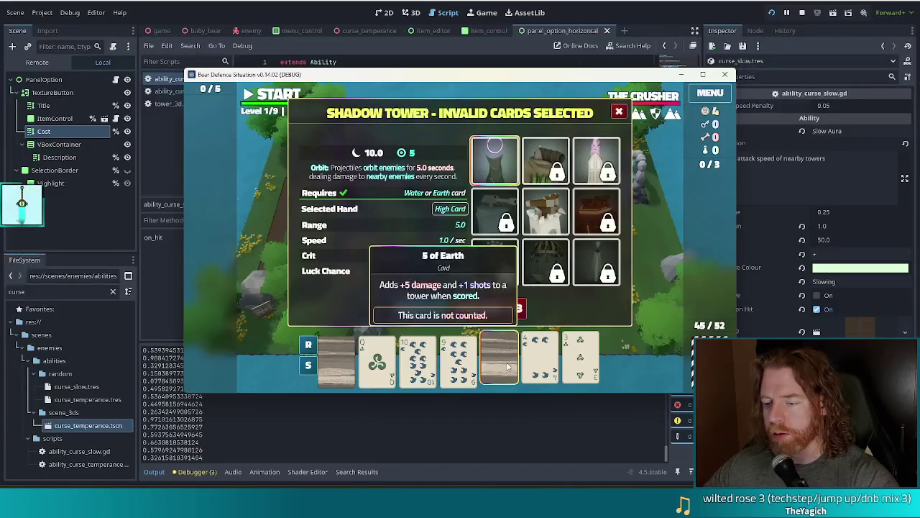
{"action": "left_click", "coordinate": [505, 363]}
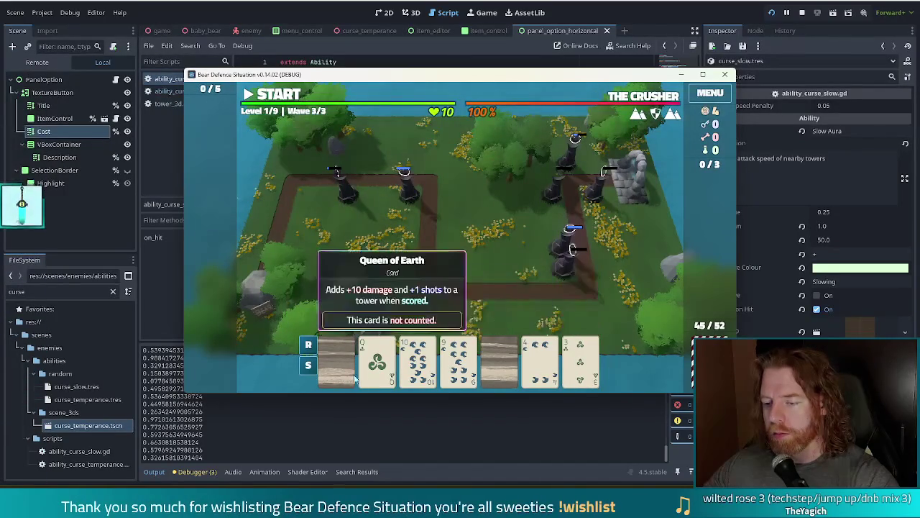
{"action": "left_click", "coordinate": [336, 359]}
{"action": "left_click", "coordinate": [377, 359]}
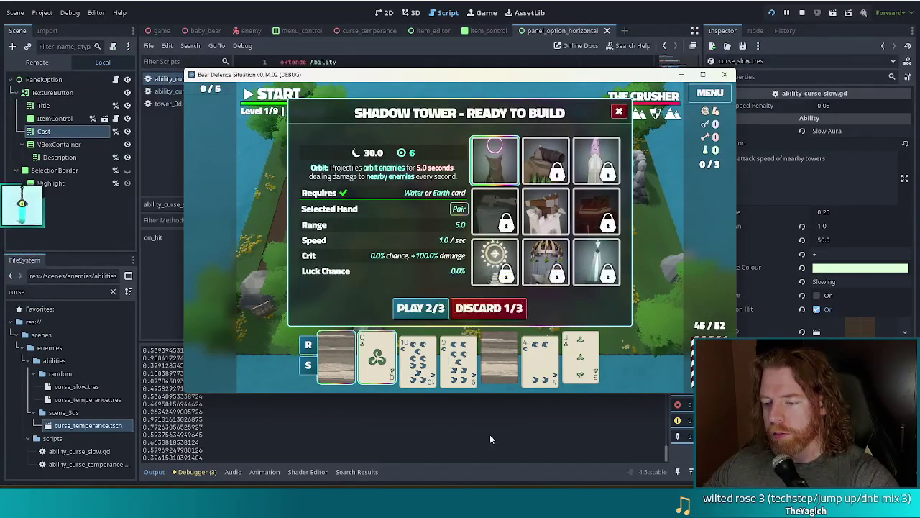
{"action": "left_click", "coordinate": [509, 309]}
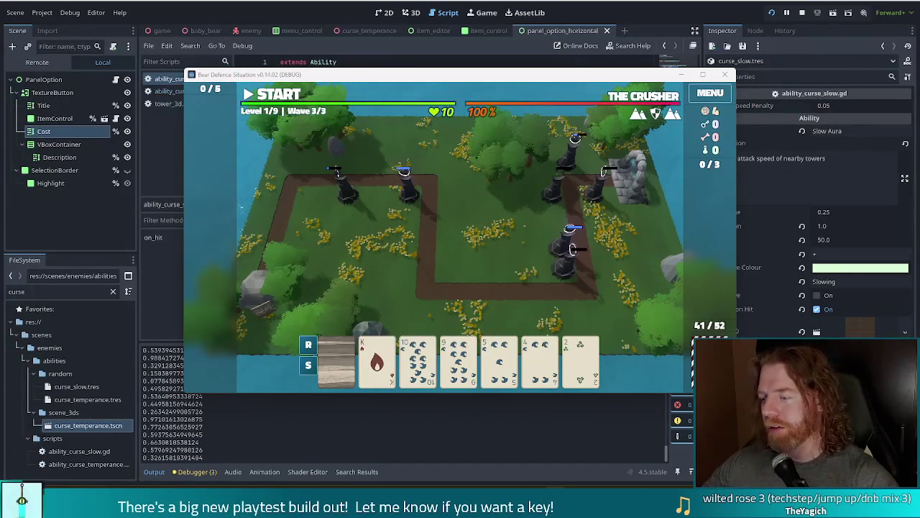
Step: Play the Ace of Earth as a Ballista and place it beside the top-left path corner
{"action": "mouse_move", "coordinate": [326, 351]}
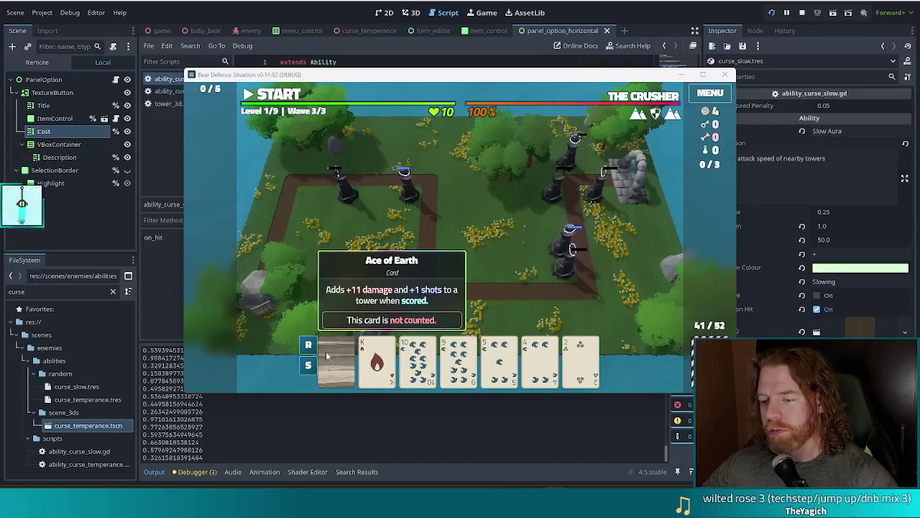
{"action": "left_click", "coordinate": [335, 350]}
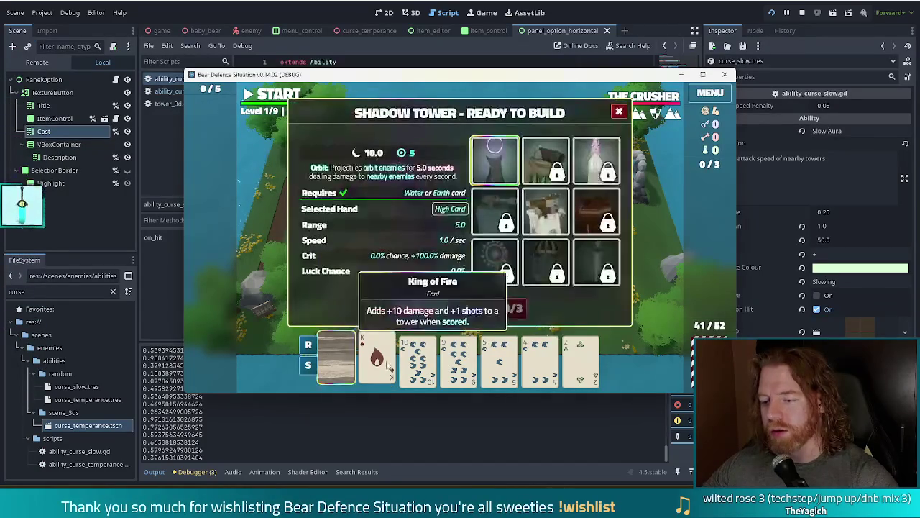
{"action": "left_click", "coordinate": [339, 353]}
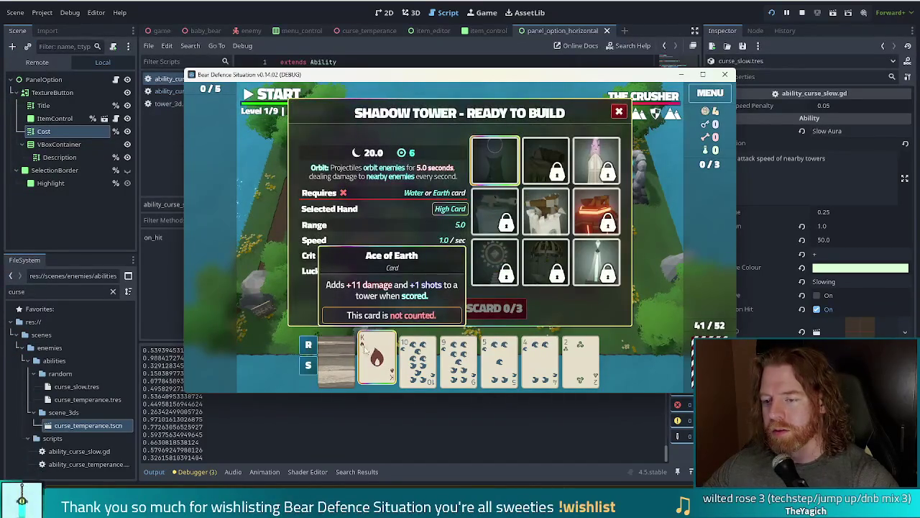
{"action": "left_click", "coordinate": [362, 349]}
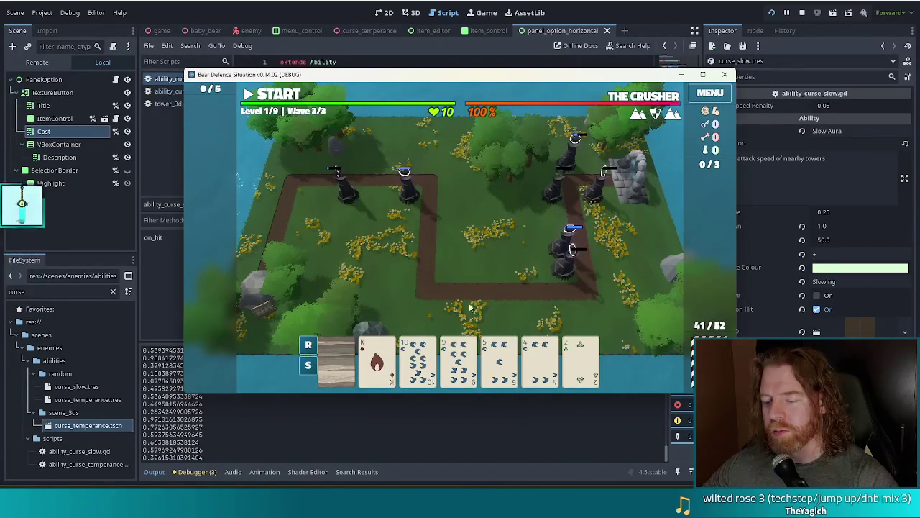
{"action": "left_click", "coordinate": [377, 357]}
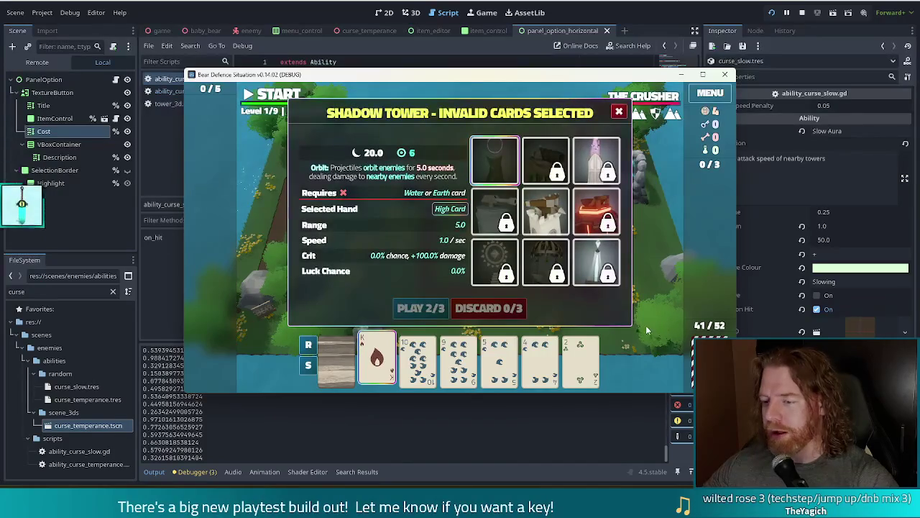
{"action": "mouse_move", "coordinate": [586, 350]}
{"action": "left_click", "coordinate": [335, 357]}
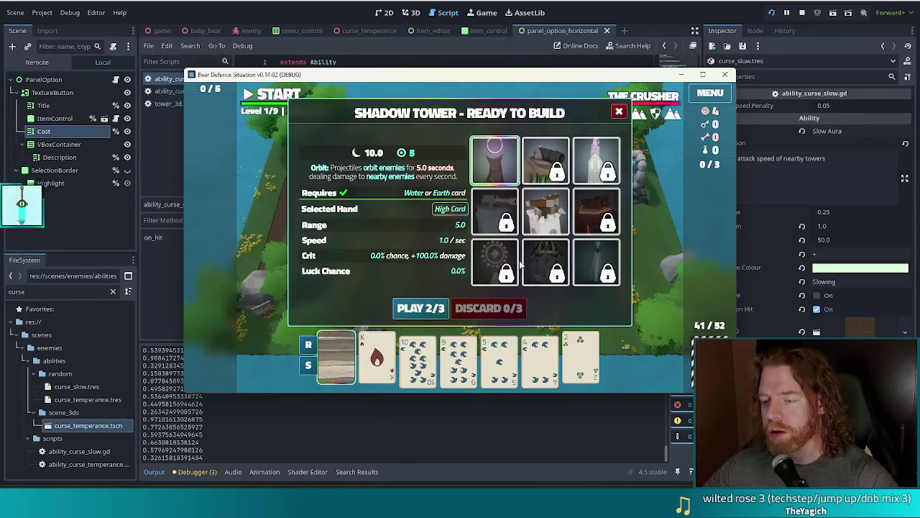
{"action": "left_click", "coordinate": [542, 223]}
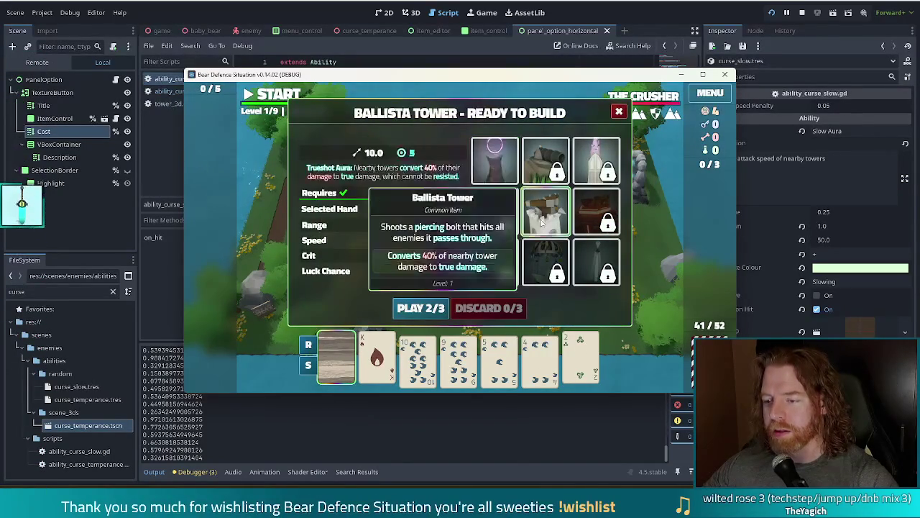
{"action": "left_click", "coordinate": [421, 308]}
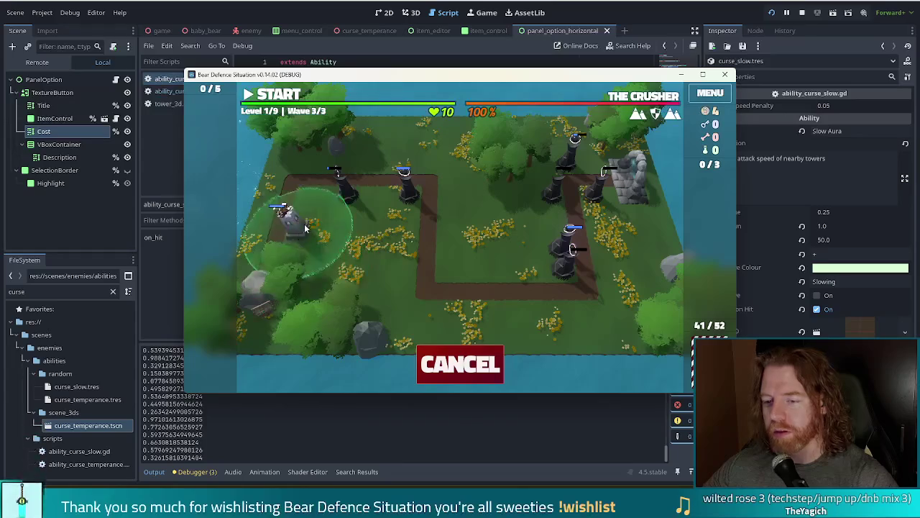
{"action": "left_click", "coordinate": [307, 191]}
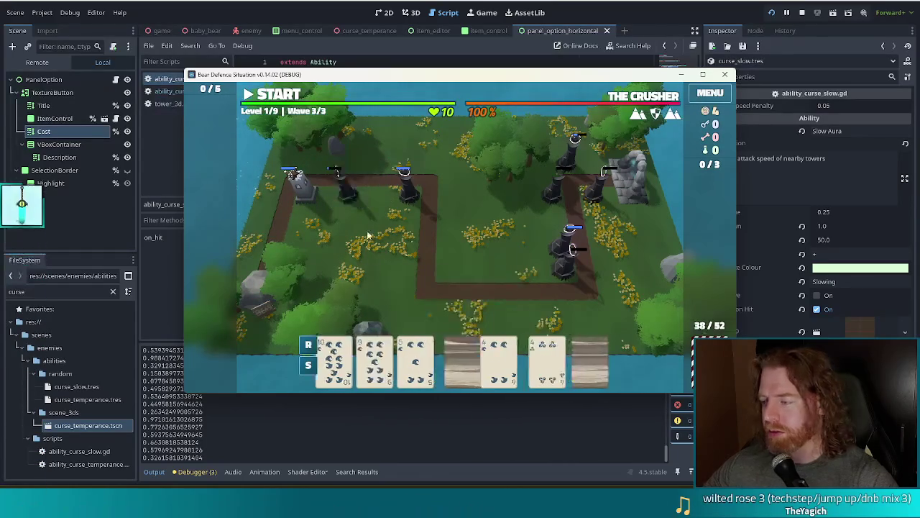
Step: Play a Three of a Kind to place a second Ballista along the top path
{"action": "mouse_move", "coordinate": [468, 374]}
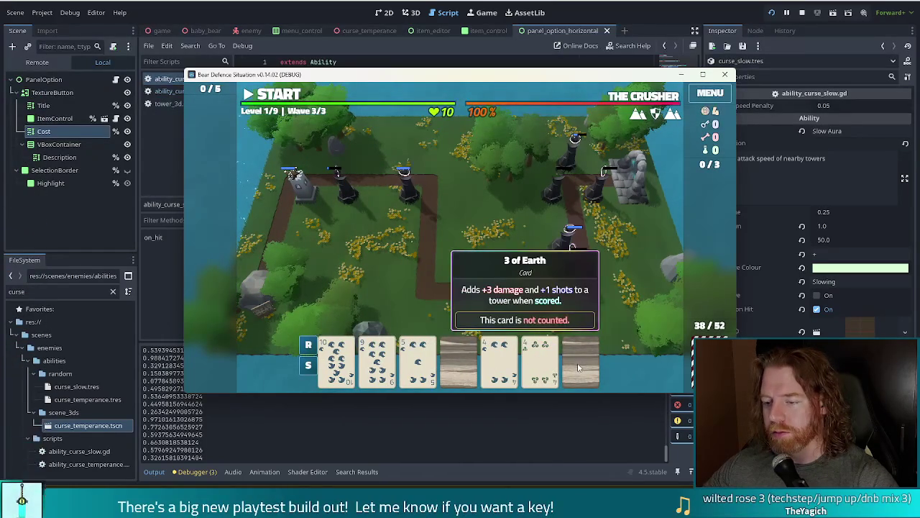
{"action": "left_click", "coordinate": [579, 368]}
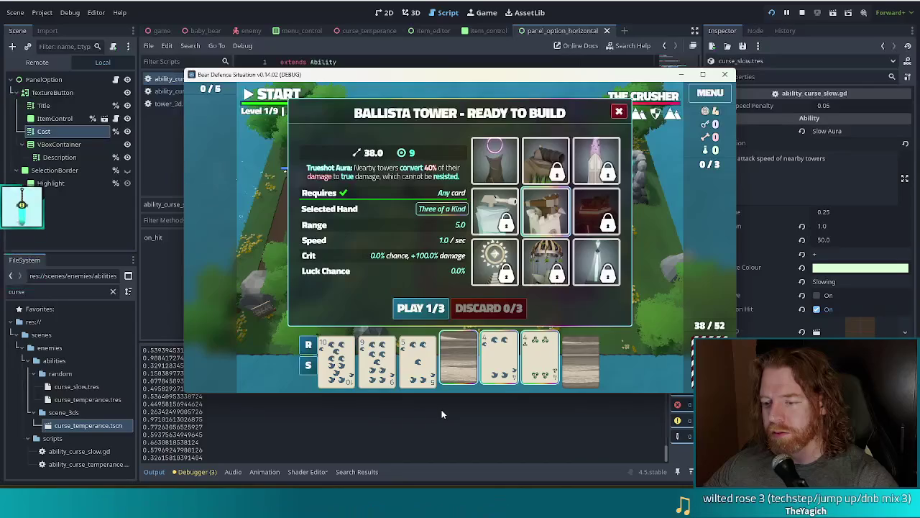
{"action": "mouse_move", "coordinate": [415, 376]}
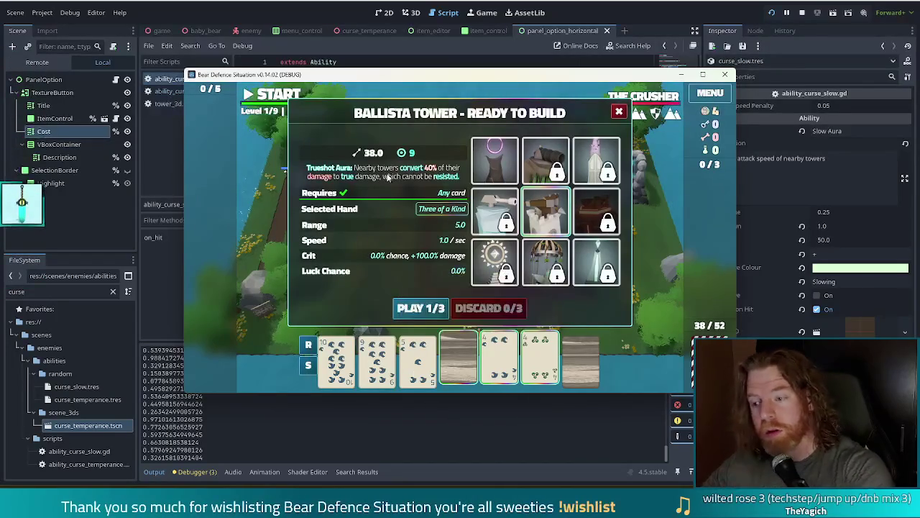
{"action": "left_click", "coordinate": [411, 309]}
{"action": "left_click", "coordinate": [322, 189]}
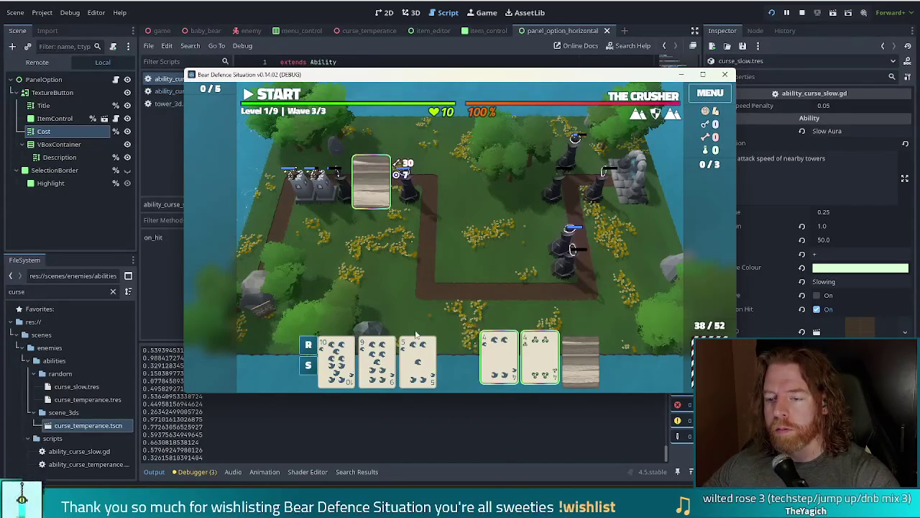
Step: Run level 1's last wave, upgrade the Shadow Tower's shots, and continue to Level 2
{"action": "left_click", "coordinate": [273, 94]}
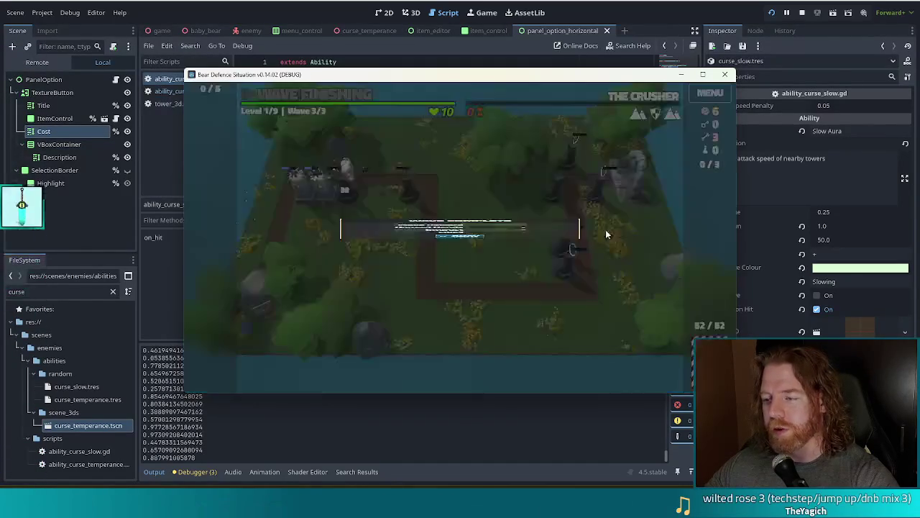
{"action": "left_click", "coordinate": [444, 282]}
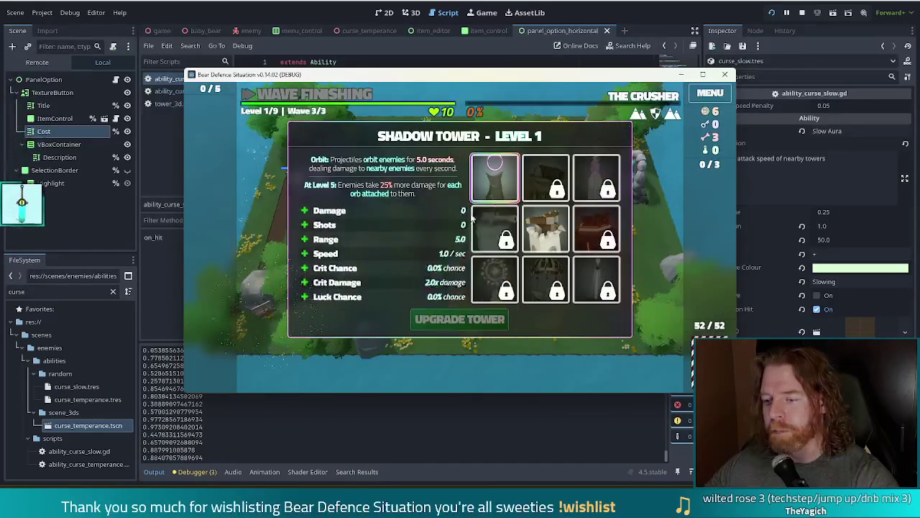
{"action": "left_click", "coordinate": [382, 227]}
{"action": "left_click", "coordinate": [487, 318]}
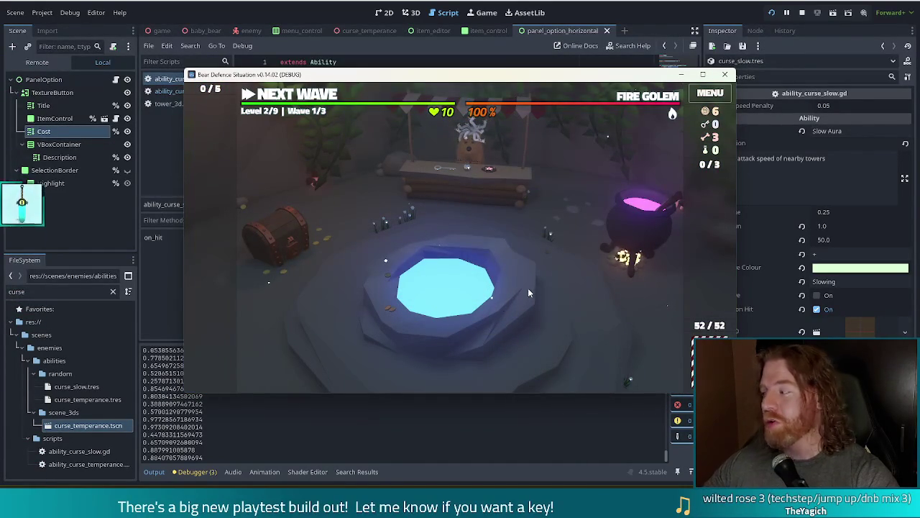
Step: Throw a coin into the wishing well and take the Gold for Hand wish
{"action": "left_click", "coordinate": [502, 261]}
{"action": "left_click", "coordinate": [574, 292]}
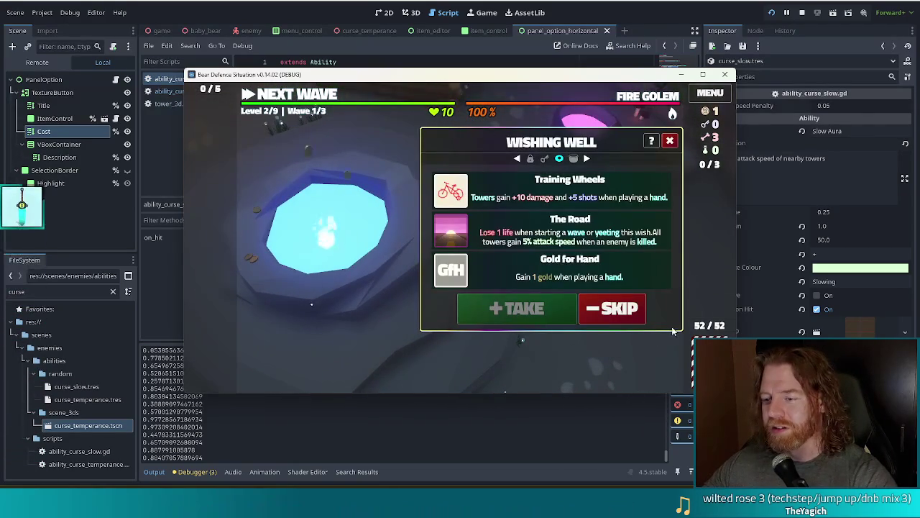
{"action": "left_click", "coordinate": [502, 284]}
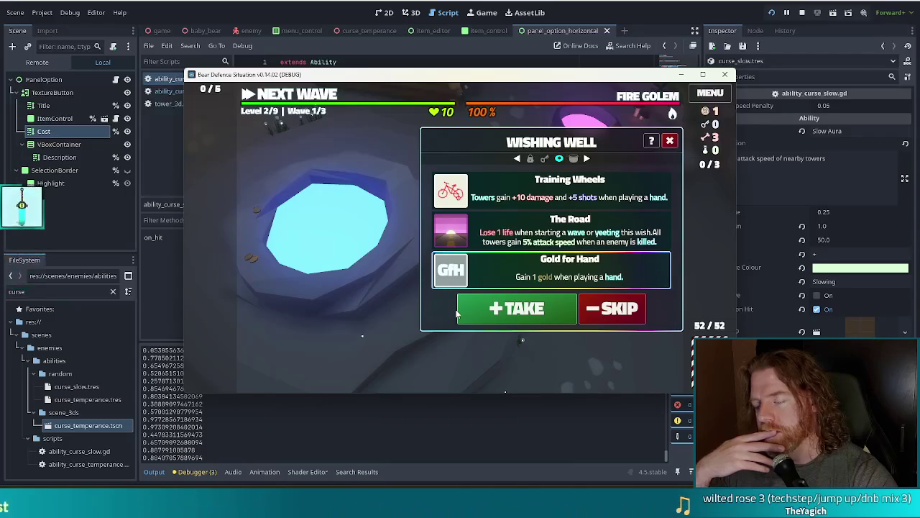
{"action": "left_click", "coordinate": [516, 310]}
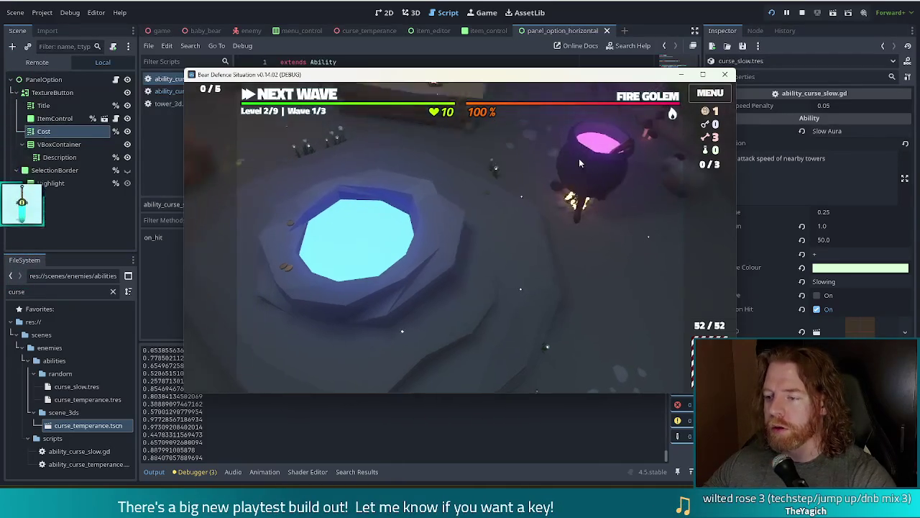
Step: Brew at the cauldron, altering the Jack of Fire and 5 of Fire into Earth cards
{"action": "left_click", "coordinate": [522, 276]}
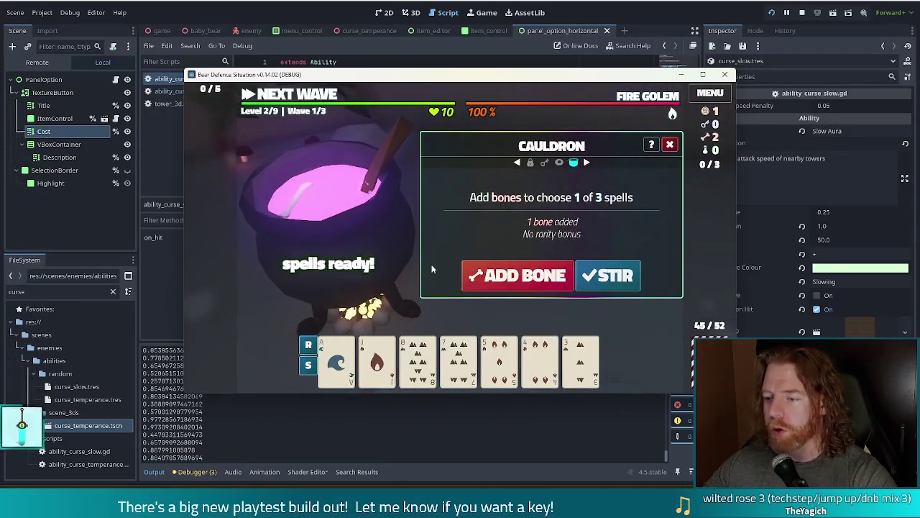
{"action": "left_click", "coordinate": [635, 277]}
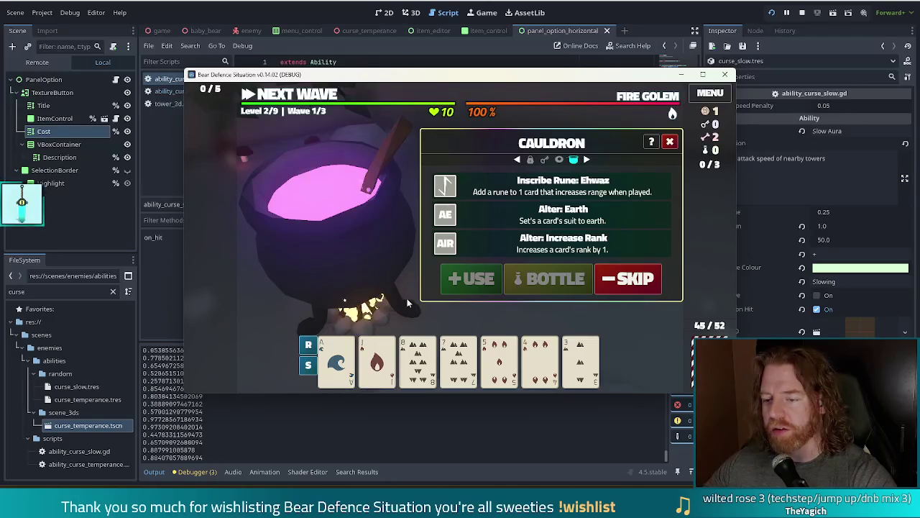
{"action": "left_click", "coordinate": [375, 358]}
{"action": "left_click", "coordinate": [471, 279]}
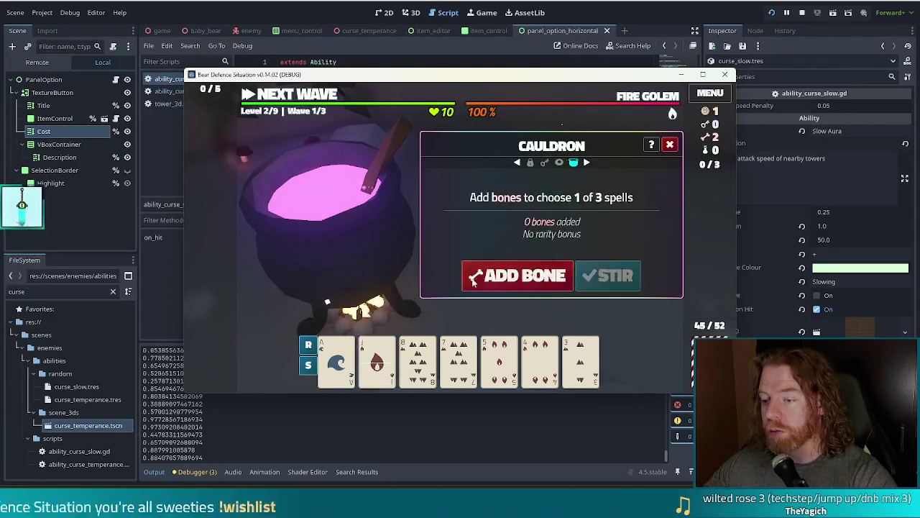
{"action": "left_click", "coordinate": [498, 285]}
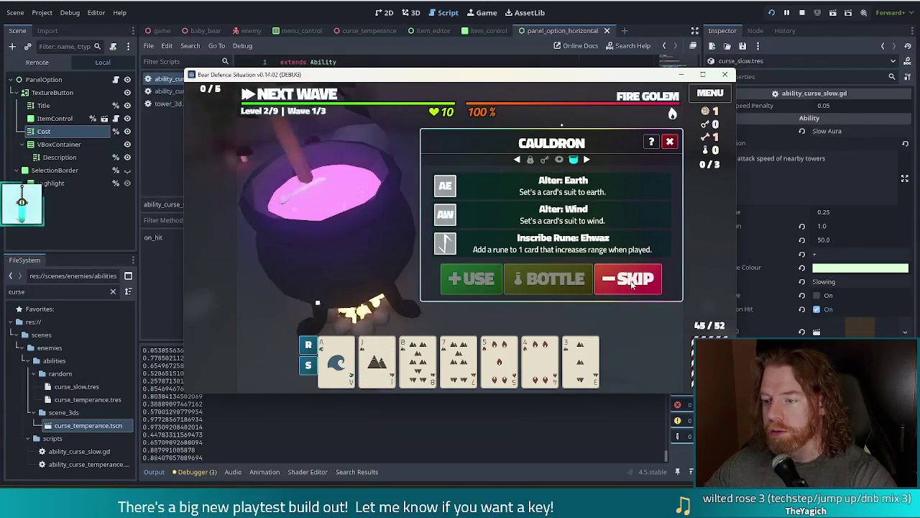
{"action": "left_click", "coordinate": [499, 359]}
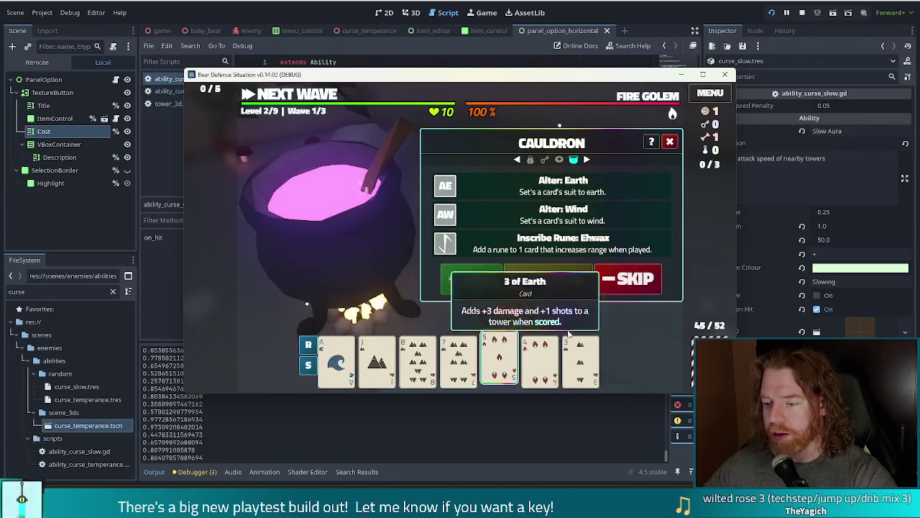
{"action": "left_click", "coordinate": [471, 278]}
Step: Use Alter: Earth to turn the 4 of Fire into an Earth card
{"action": "left_click", "coordinate": [565, 285]}
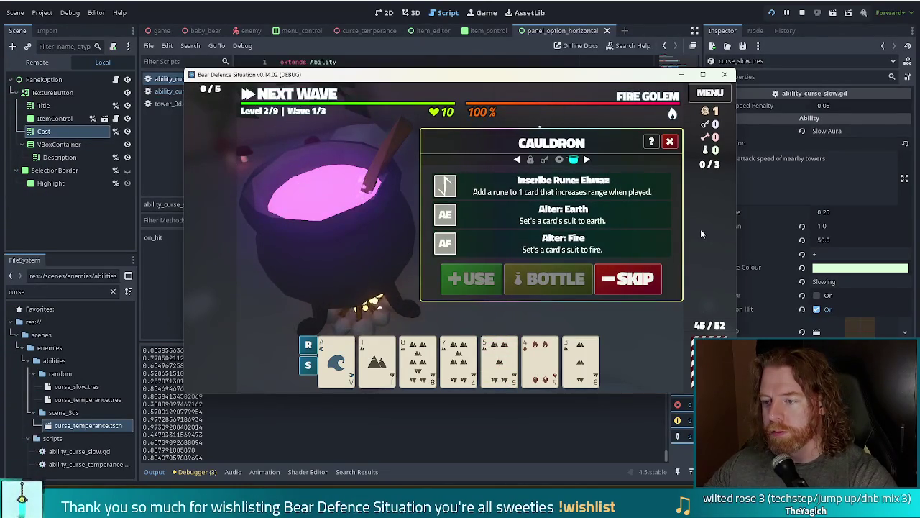
{"action": "left_click", "coordinate": [336, 360]}
{"action": "left_click", "coordinate": [524, 222]}
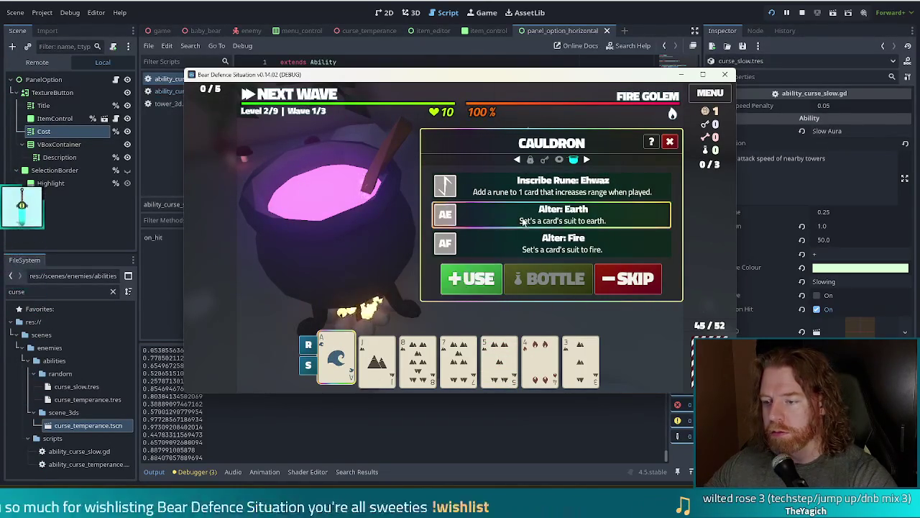
{"action": "left_click", "coordinate": [337, 359]}
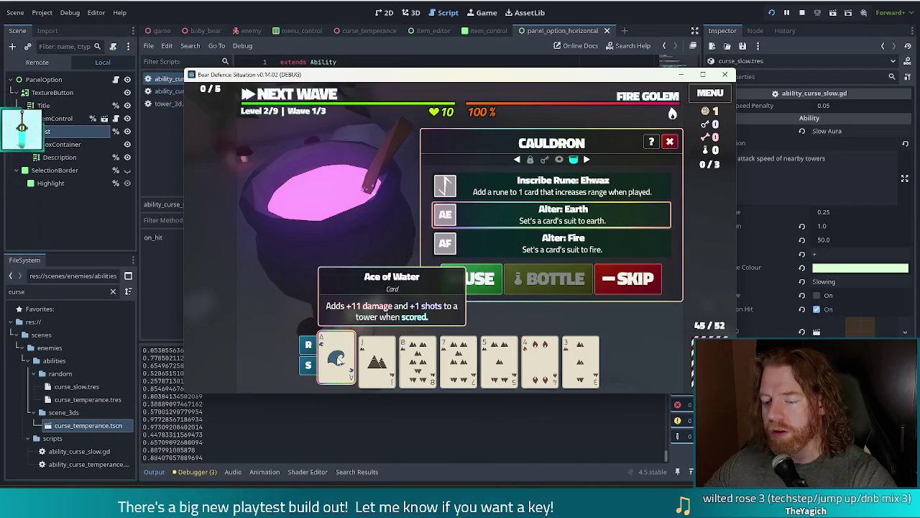
{"action": "left_click", "coordinate": [545, 365]}
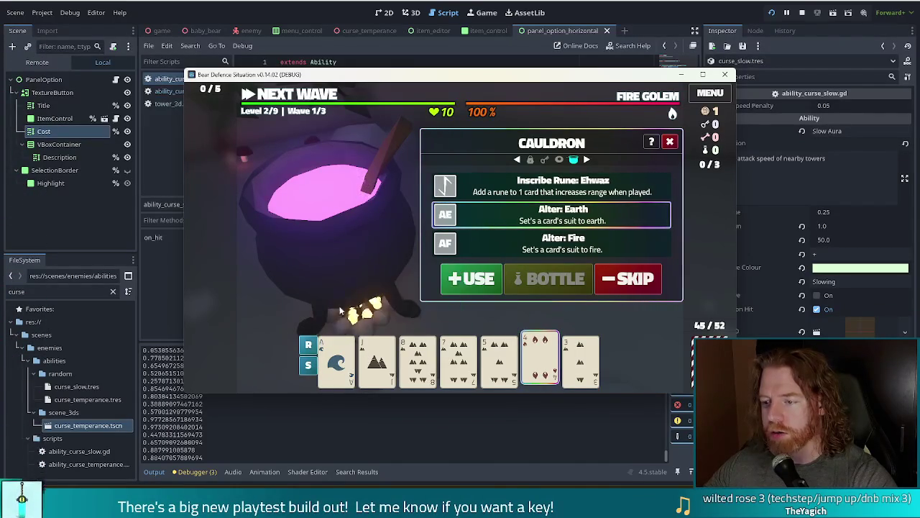
{"action": "left_click", "coordinate": [471, 279]}
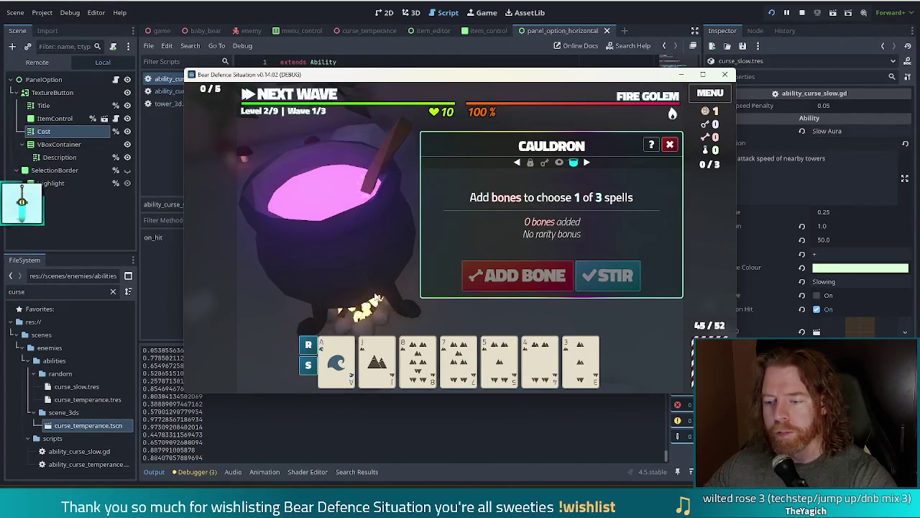
Step: Leave the cauldron, take the Gold for Hand wish, and return to the level map
{"action": "left_click", "coordinate": [670, 144]}
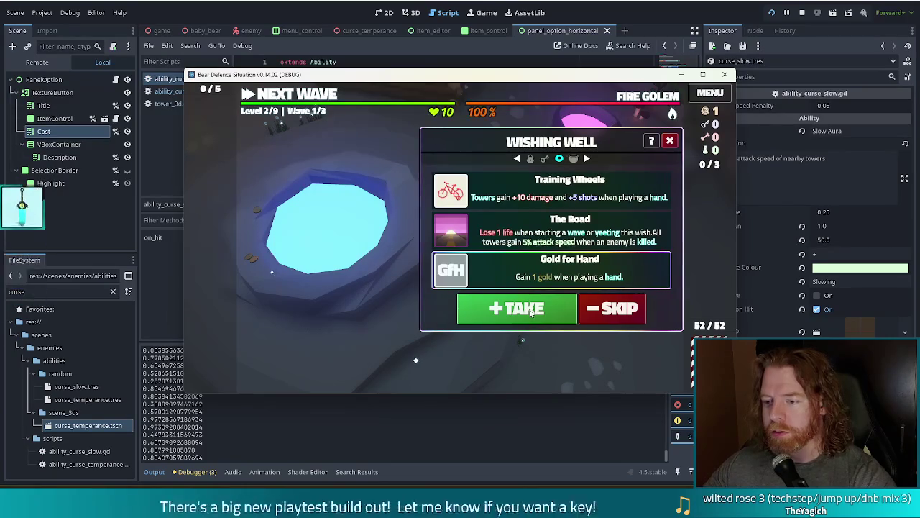
{"action": "left_click", "coordinate": [530, 309]}
{"action": "left_click", "coordinate": [657, 164]}
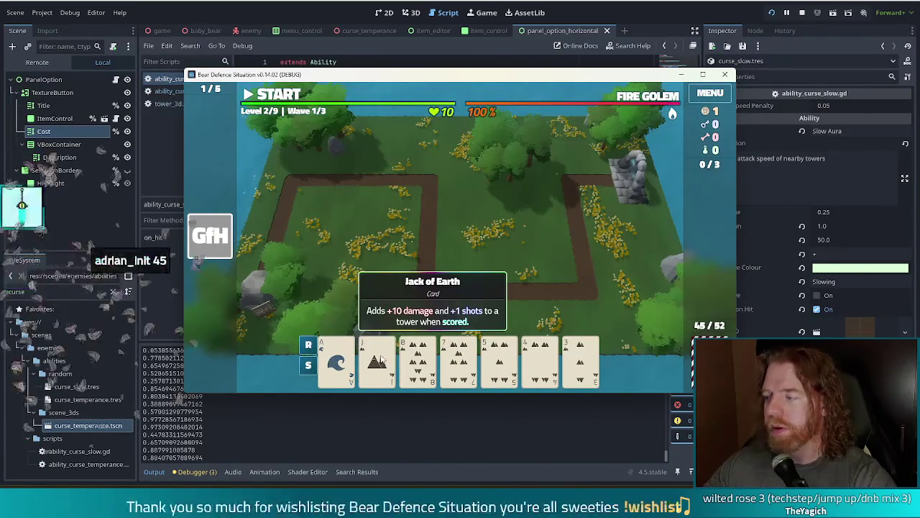
Step: Play an earth flush as a Shadow Tower beside the top-right path and check its stats
{"action": "left_click", "coordinate": [379, 361]}
{"action": "left_click", "coordinate": [541, 363]}
{"action": "left_click", "coordinate": [500, 363]}
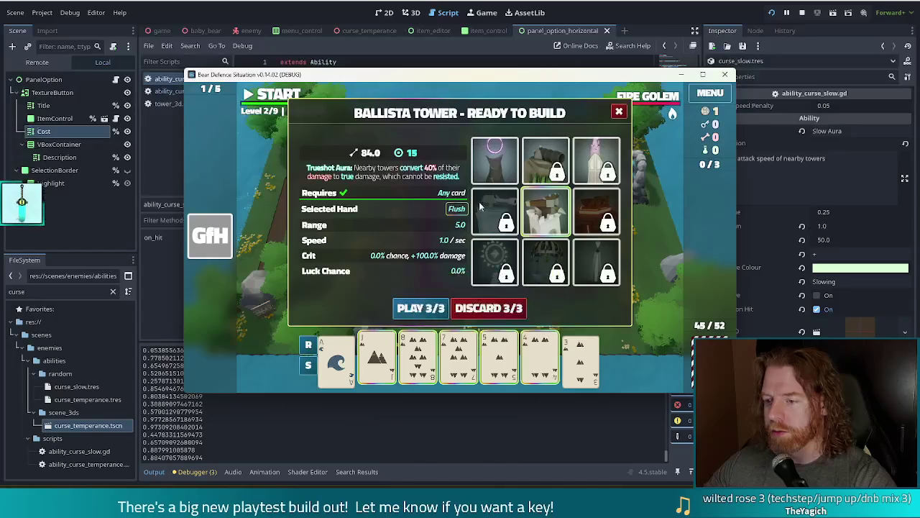
{"action": "left_click", "coordinate": [459, 363]}
{"action": "left_click", "coordinate": [418, 363]}
{"action": "left_click", "coordinate": [416, 315]}
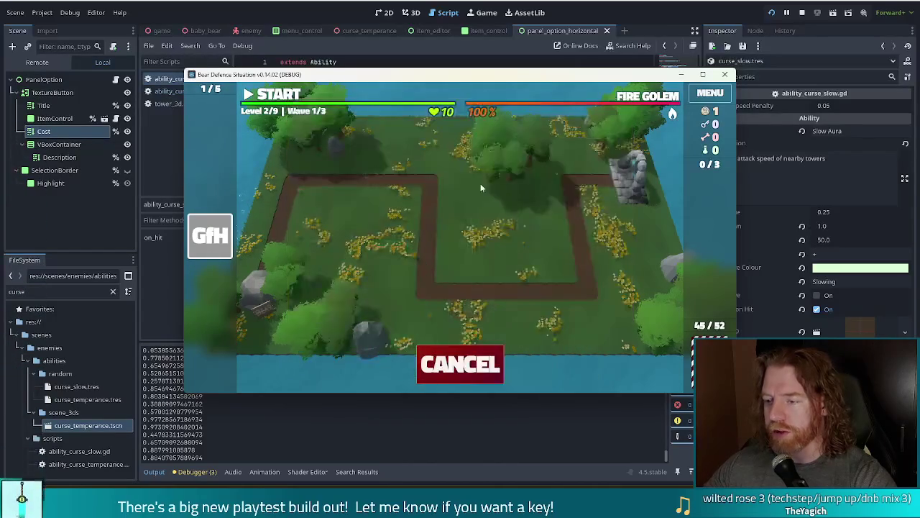
{"action": "left_click", "coordinate": [601, 180]}
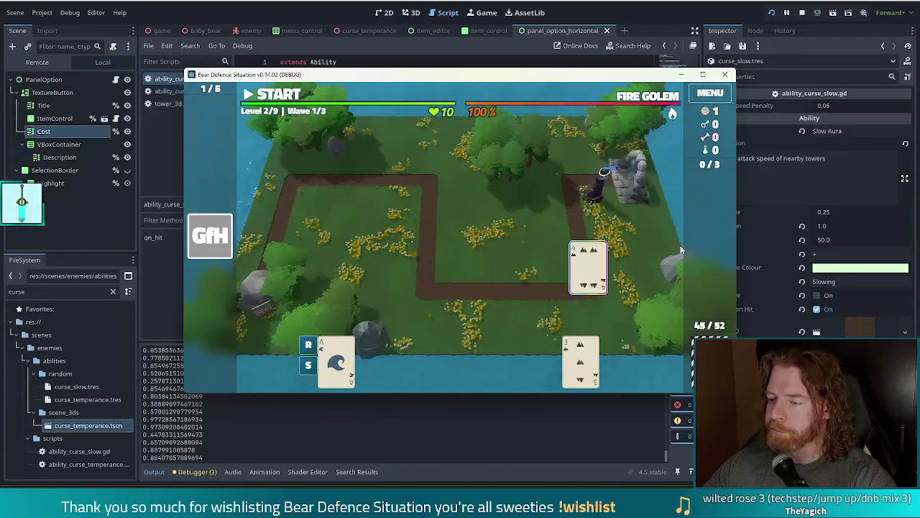
{"action": "left_click", "coordinate": [593, 199]}
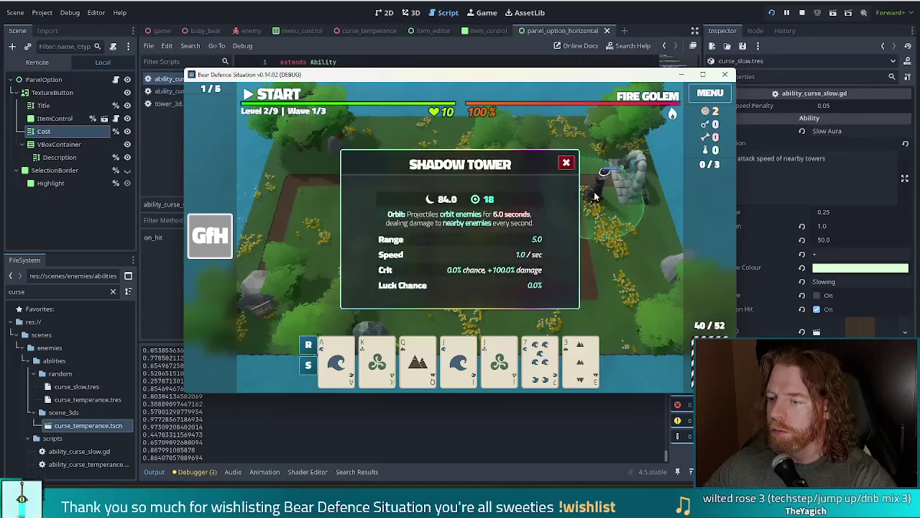
{"action": "left_click", "coordinate": [566, 162]}
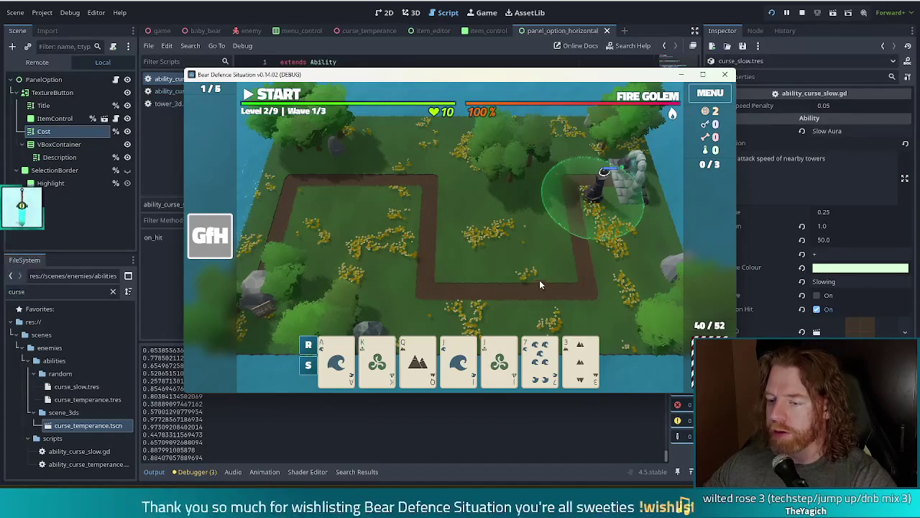
Step: Discard the 7 of Water, then play a full house as a second Shadow Tower nearby
{"action": "left_click", "coordinate": [540, 360]}
{"action": "left_click", "coordinate": [496, 308]}
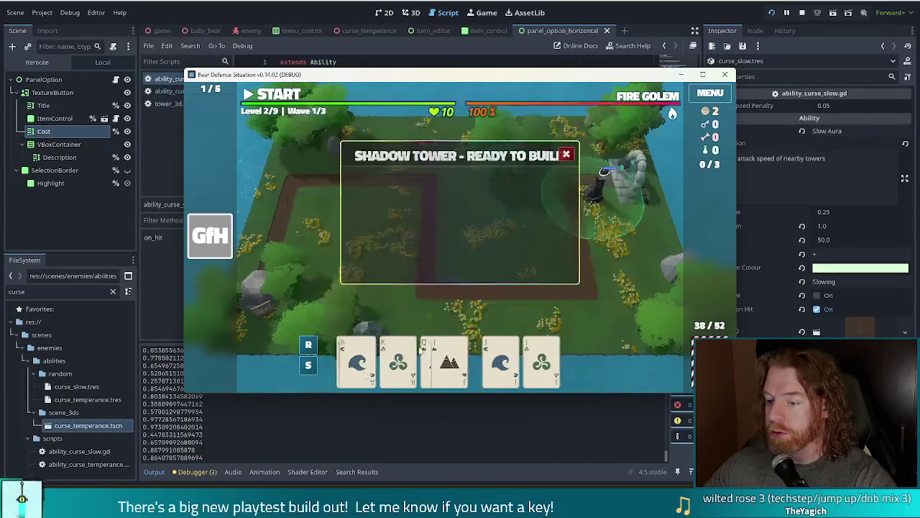
{"action": "left_click", "coordinate": [335, 374]}
{"action": "left_click", "coordinate": [378, 359]}
{"action": "left_click", "coordinate": [499, 360]}
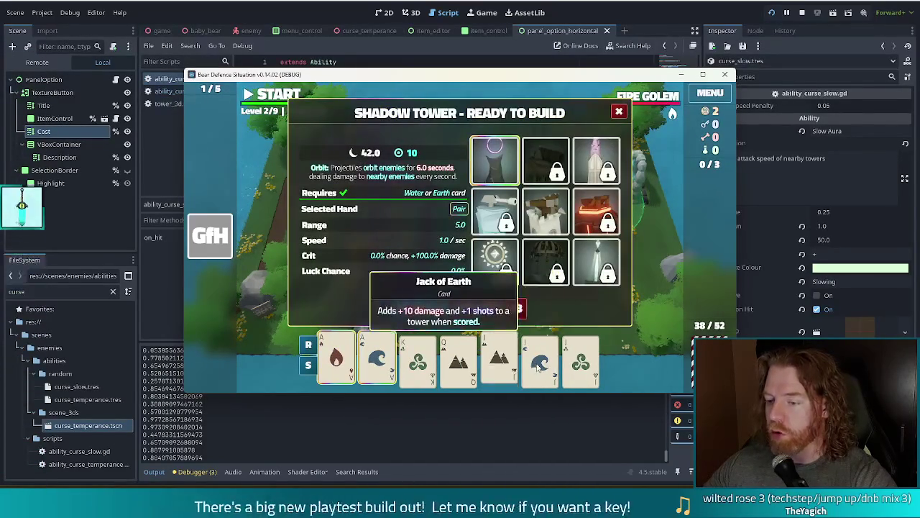
{"action": "left_click", "coordinate": [540, 360]}
{"action": "left_click", "coordinate": [581, 359]}
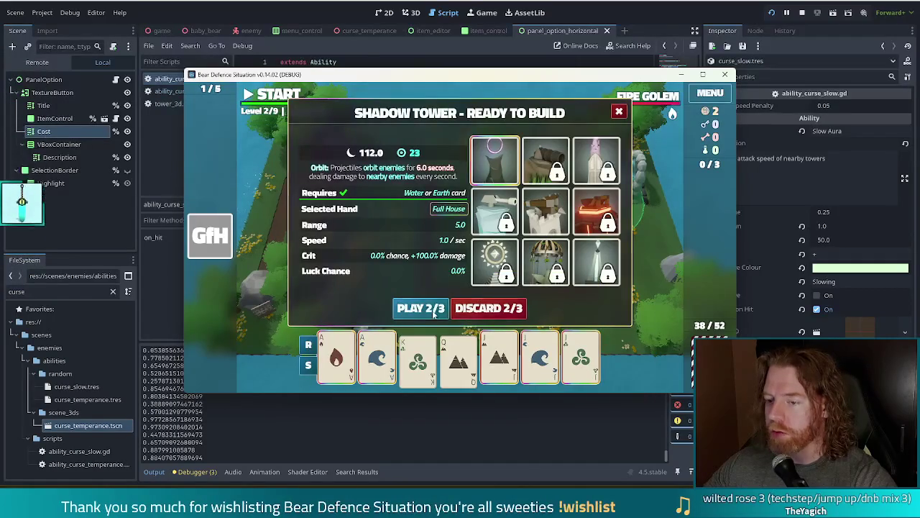
{"action": "left_click", "coordinate": [420, 308]}
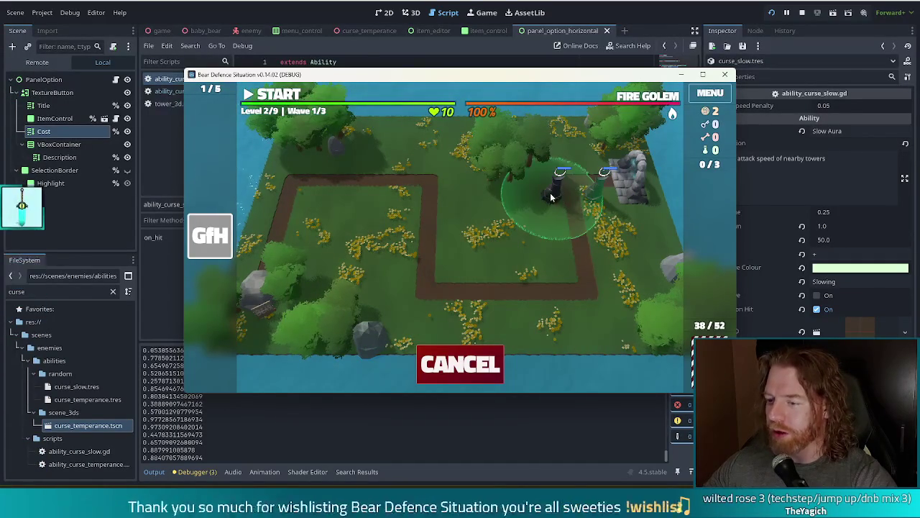
{"action": "left_click", "coordinate": [550, 192]}
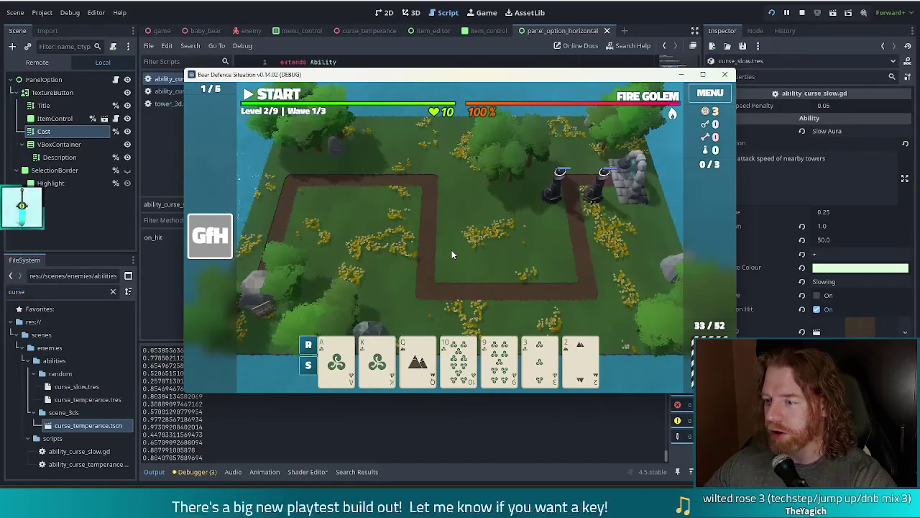
Step: Build a Ballista Tower from the Ace card at the top-left path corner
{"action": "left_click", "coordinate": [348, 372]}
{"action": "left_click", "coordinate": [495, 257]}
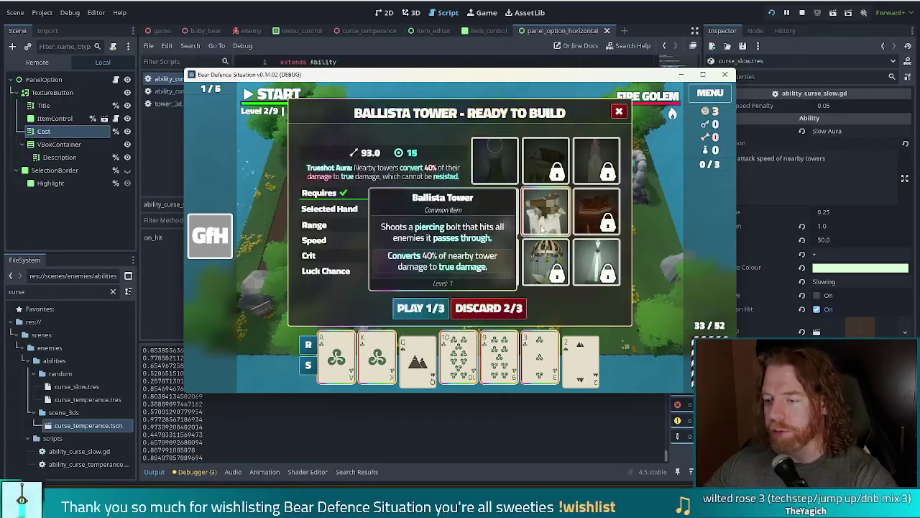
{"action": "left_click", "coordinate": [422, 308]}
{"action": "left_click", "coordinate": [286, 214]}
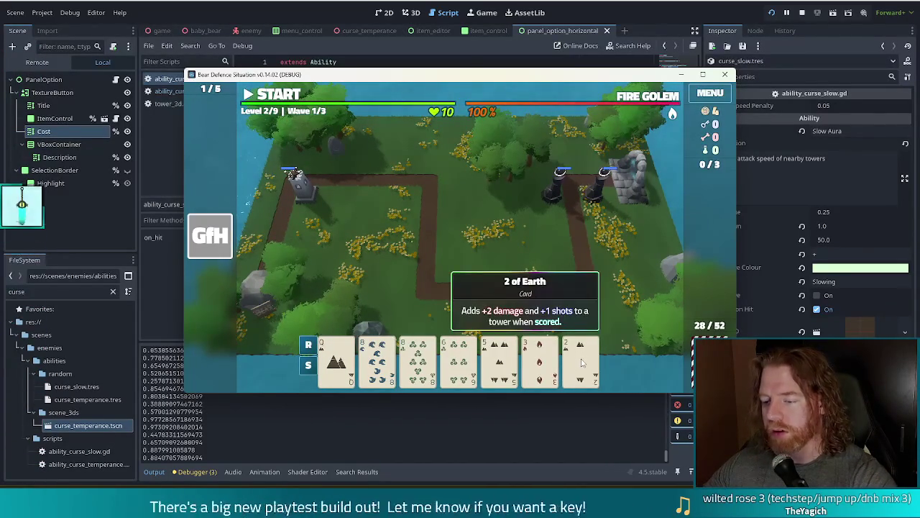
Step: Discard the 6 and 8 of Wind, then another 8, for replacement cards
{"action": "left_click", "coordinate": [459, 359]}
{"action": "left_click", "coordinate": [415, 360]}
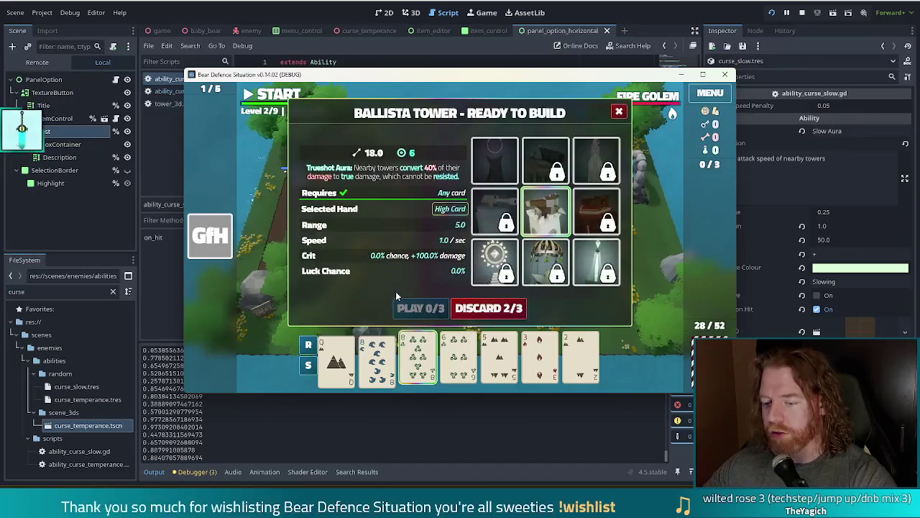
{"action": "left_click", "coordinate": [505, 307]}
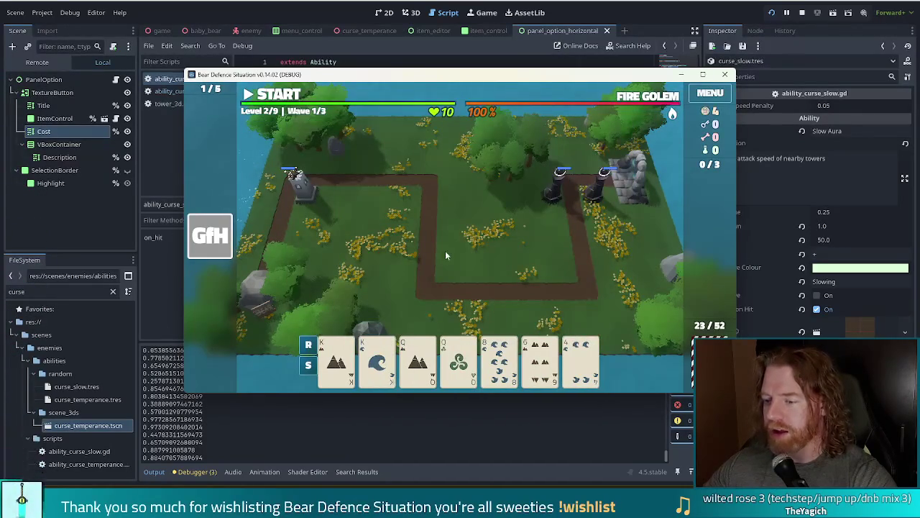
{"action": "left_click", "coordinate": [494, 349]}
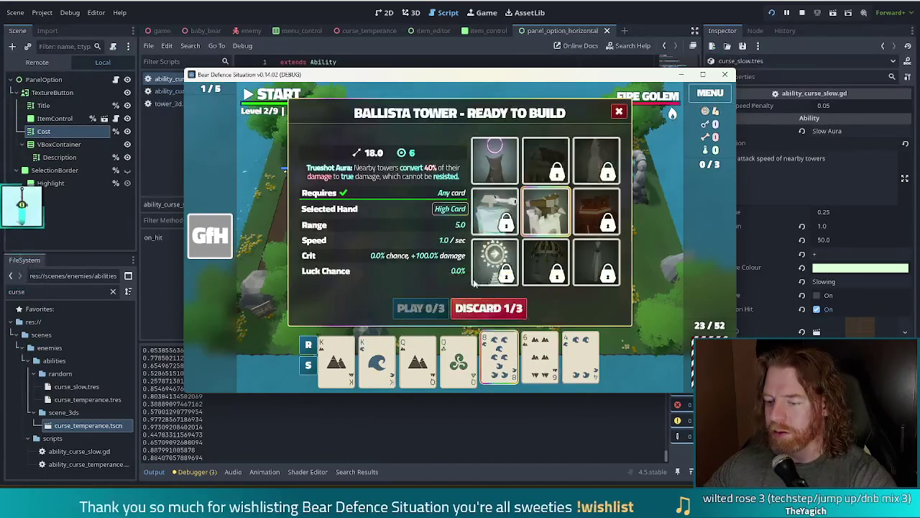
{"action": "left_click", "coordinate": [498, 309]}
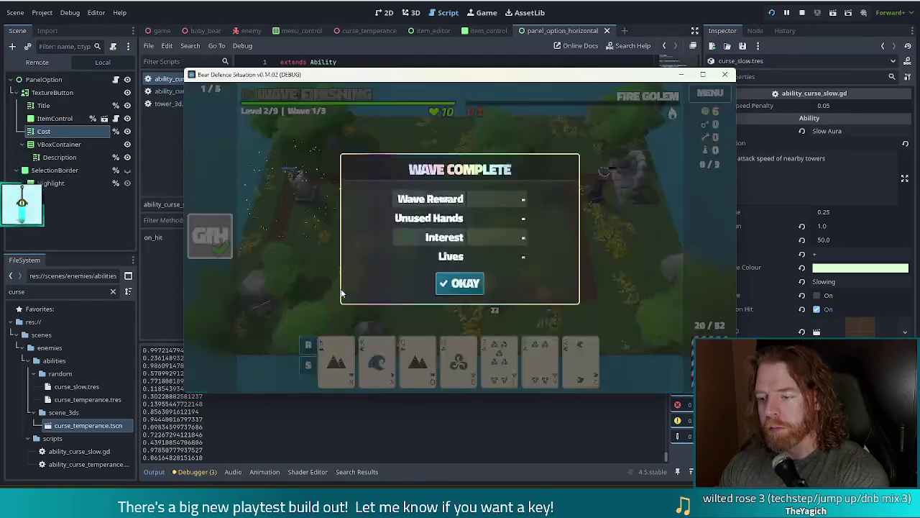
Step: Dismiss the wave summary and discard the 7, then the 10, for new cards
{"action": "left_click", "coordinate": [478, 286]}
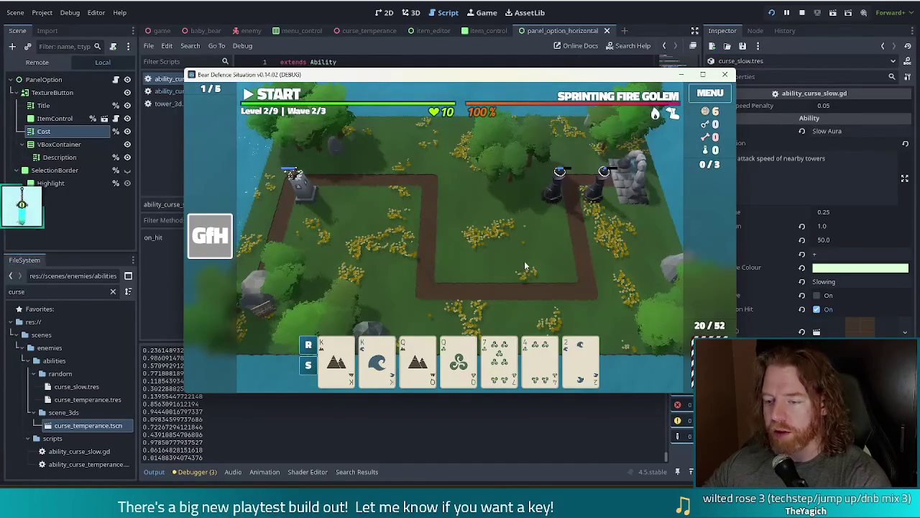
{"action": "left_click", "coordinate": [500, 356]}
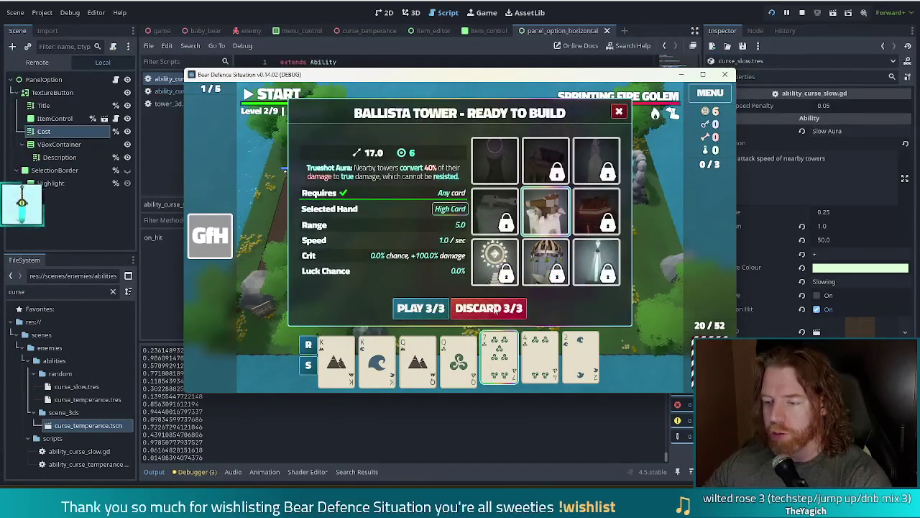
{"action": "left_click", "coordinate": [494, 308]}
{"action": "left_click", "coordinate": [499, 356]}
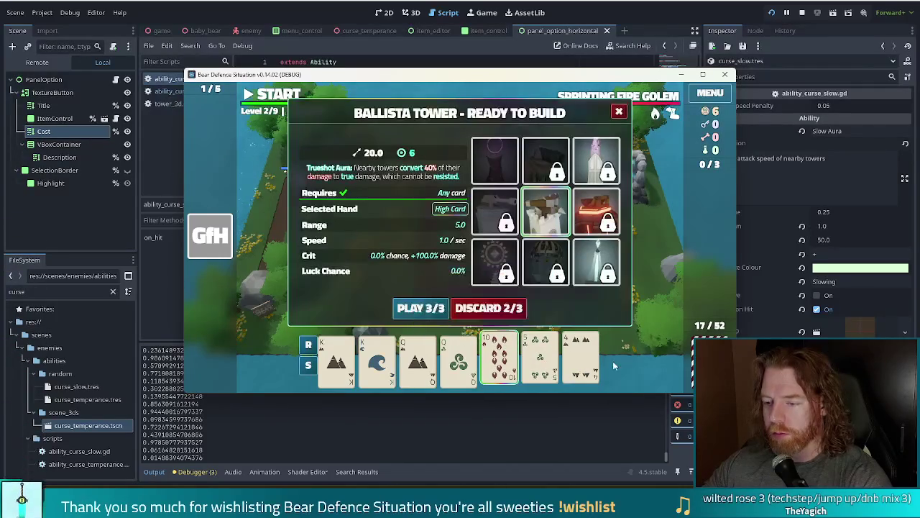
{"action": "left_click", "coordinate": [494, 308]}
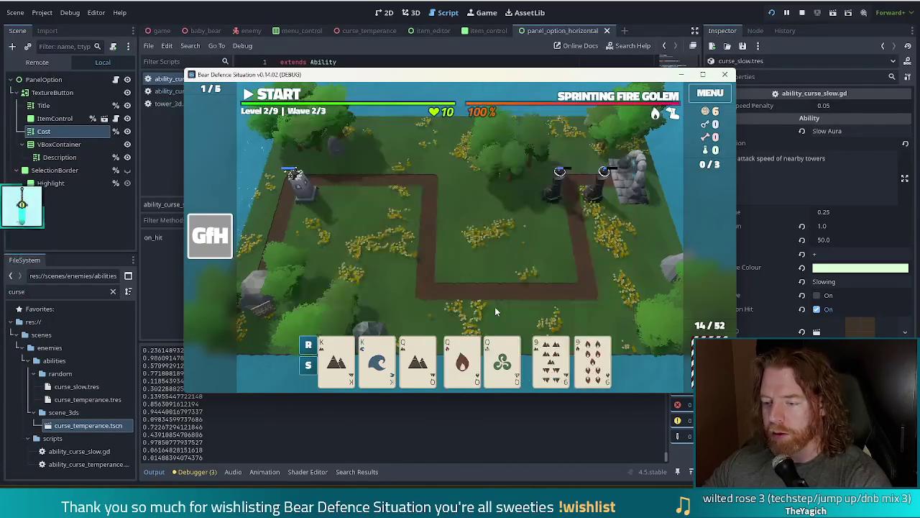
Step: Play a Kings full house as a tower, then place a Shadow Tower inside the path loop
{"action": "left_click", "coordinate": [338, 359]}
{"action": "left_click", "coordinate": [377, 359]}
{"action": "left_click", "coordinate": [417, 359]}
{"action": "left_click", "coordinate": [458, 360]}
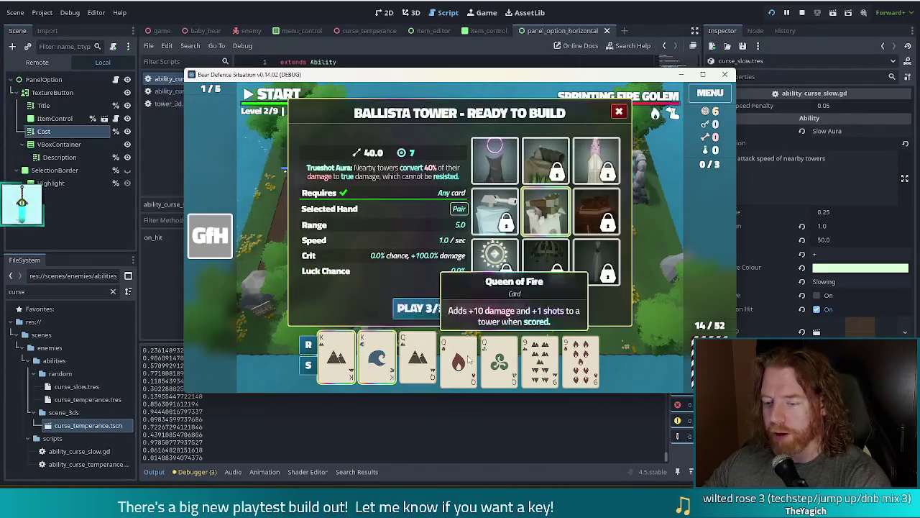
{"action": "left_click", "coordinate": [499, 359]}
{"action": "left_click", "coordinate": [420, 307]}
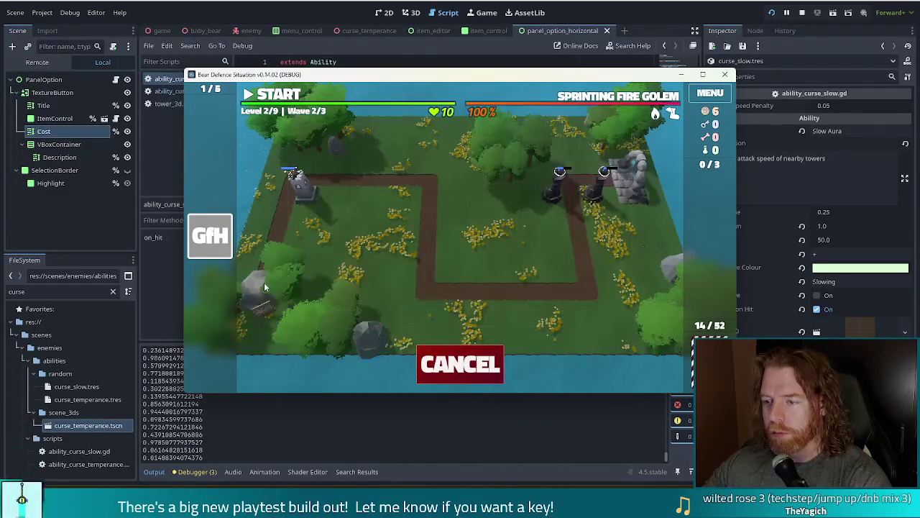
{"action": "left_click", "coordinate": [553, 208]}
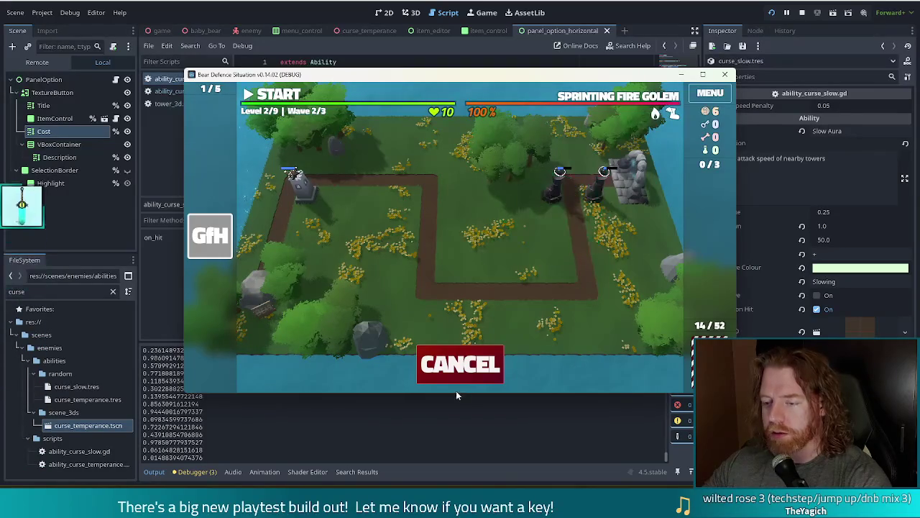
{"action": "left_click", "coordinate": [421, 309]}
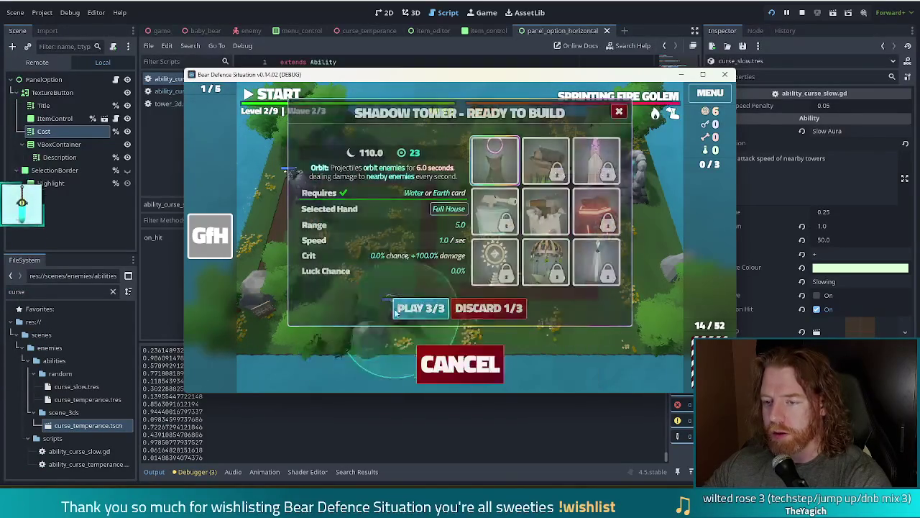
{"action": "left_click", "coordinate": [447, 268]}
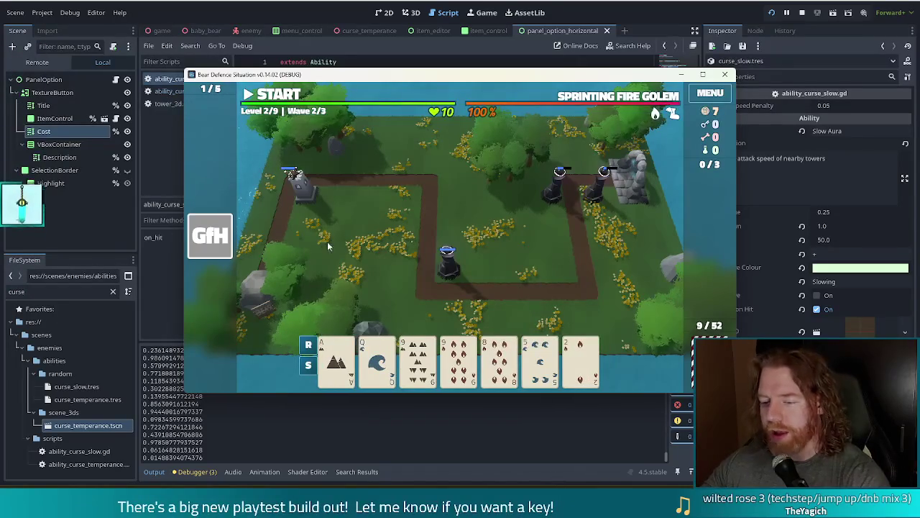
Step: Discard the 8 of Fire, then play three 9s as a Shadow Tower at the path's top
{"action": "left_click", "coordinate": [500, 360]}
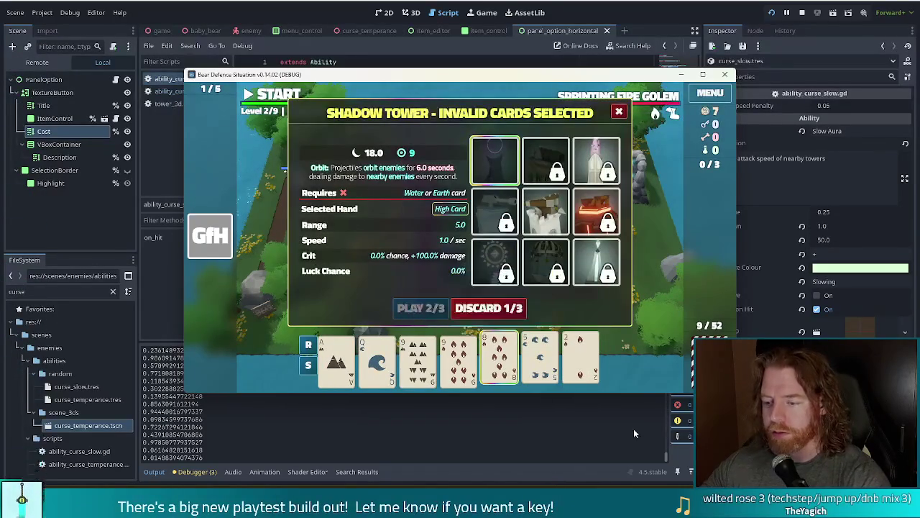
{"action": "left_click", "coordinate": [503, 309]}
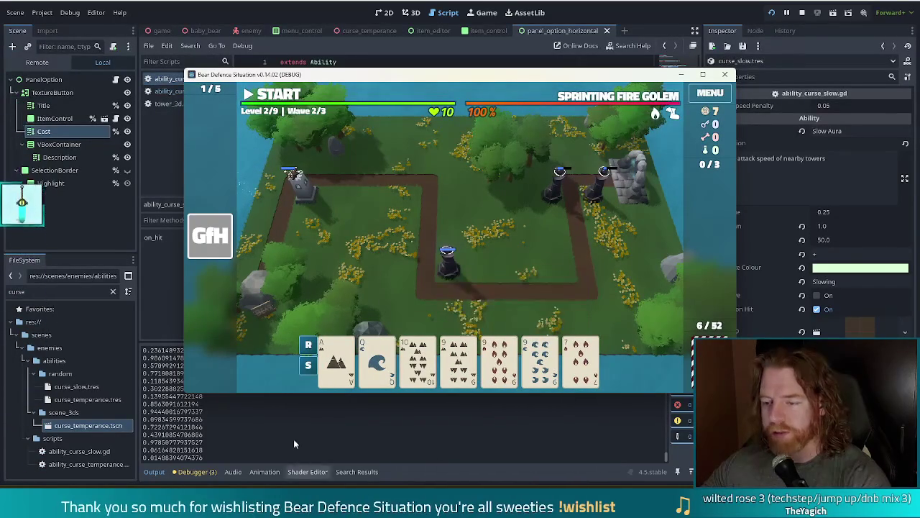
{"action": "left_click", "coordinate": [458, 360]}
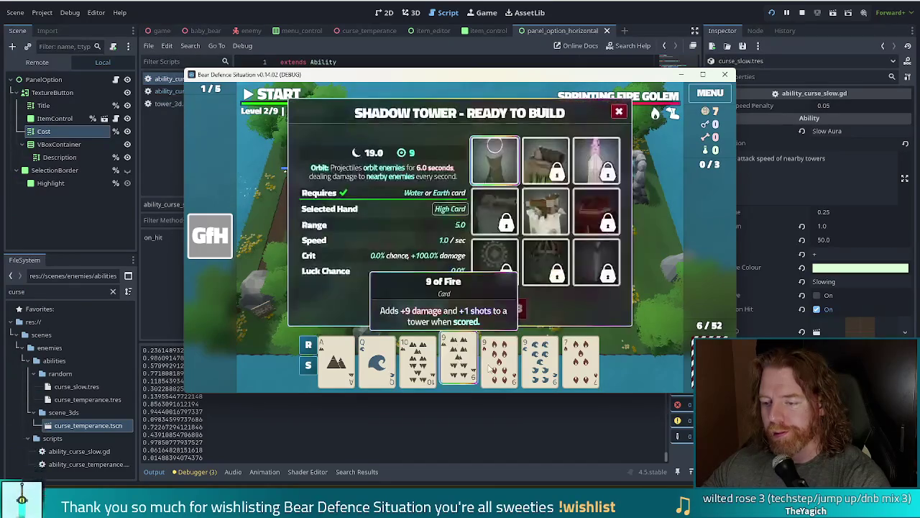
{"action": "left_click", "coordinate": [499, 360]}
{"action": "left_click", "coordinate": [540, 359]}
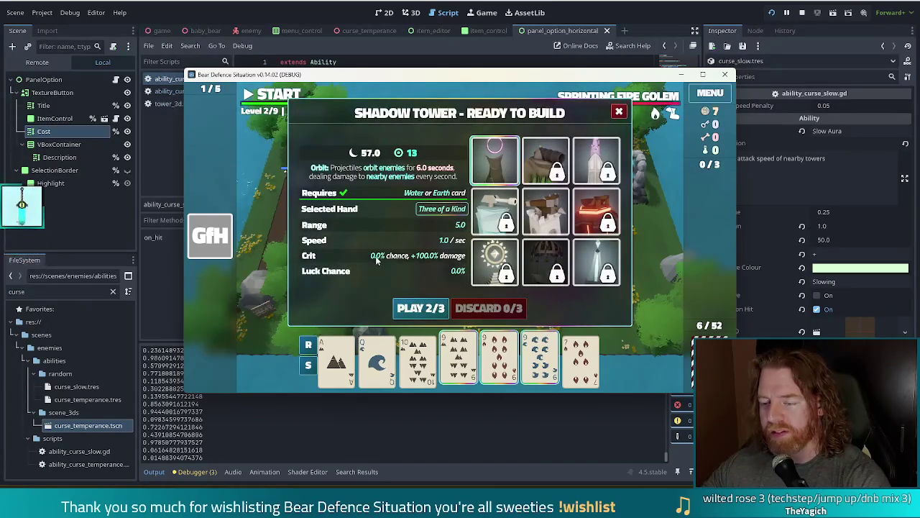
{"action": "mouse_move", "coordinate": [501, 173]}
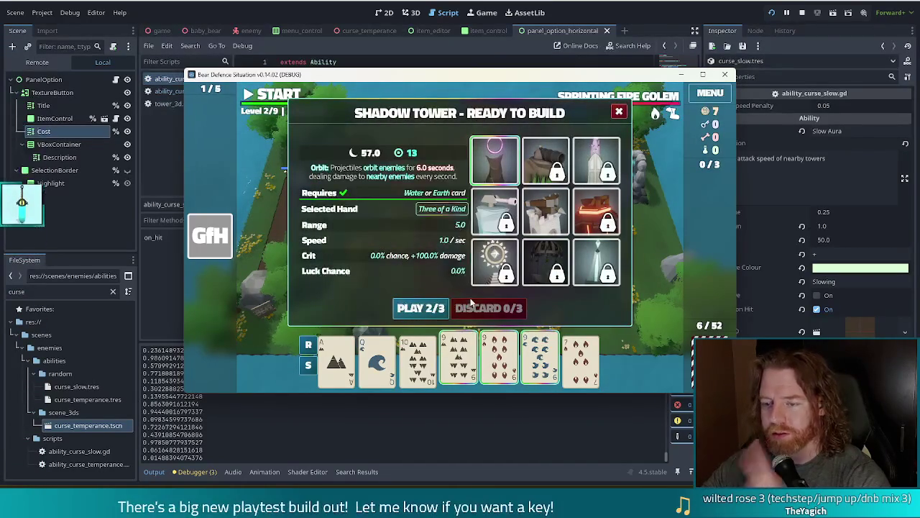
{"action": "left_click", "coordinate": [421, 307]}
{"action": "left_click", "coordinate": [405, 201]}
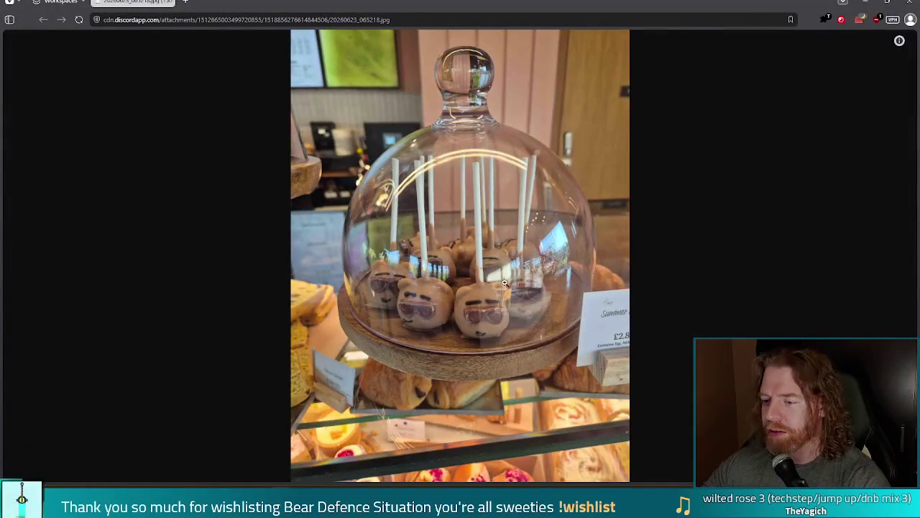
Step: Zoom in and back out on the bear cake-pop photo, then close the browser
{"action": "left_click", "coordinate": [455, 317]}
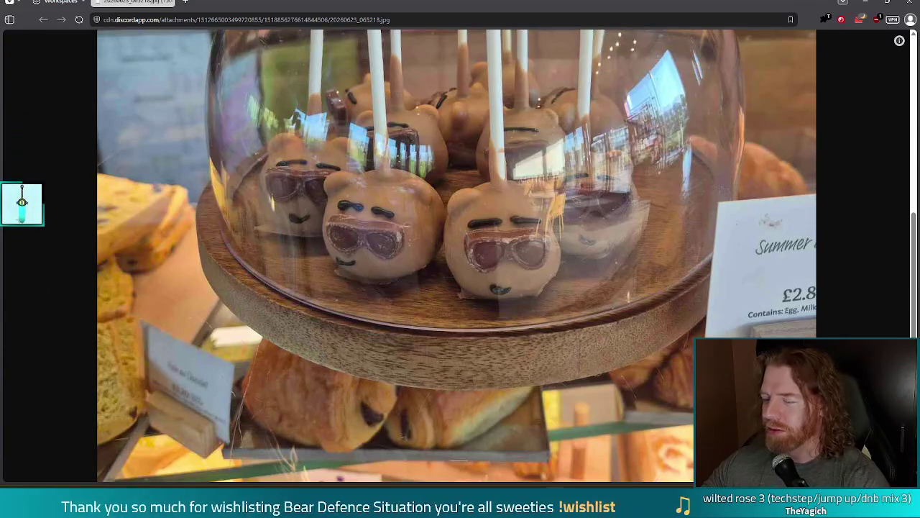
{"action": "left_click", "coordinate": [446, 254]}
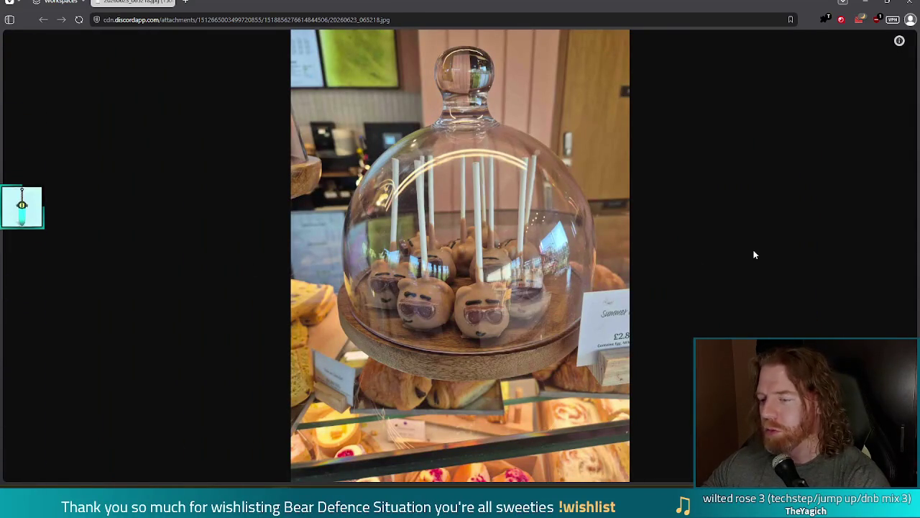
{"action": "left_click", "coordinate": [912, 4]}
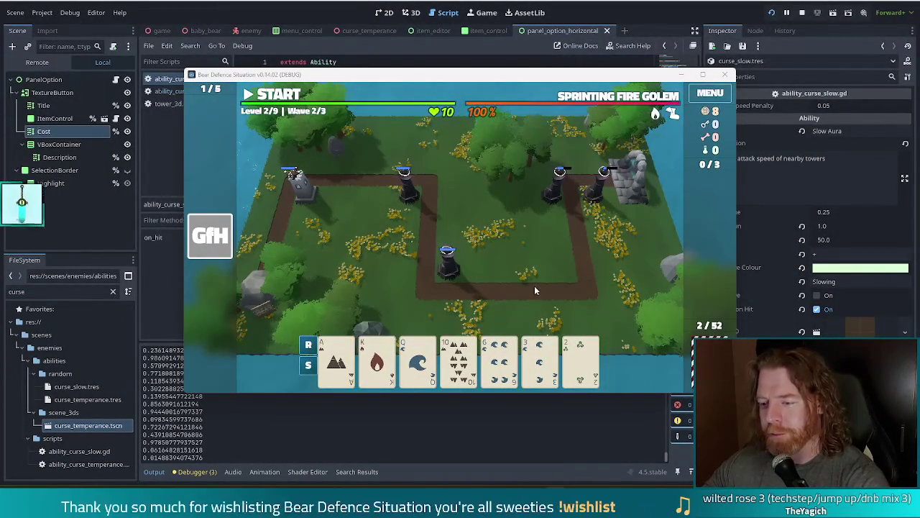
Step: Select and deselect the 6 of Water, building nothing while wave 2 finishes
{"action": "left_click", "coordinate": [492, 356]}
{"action": "left_click", "coordinate": [492, 356]}
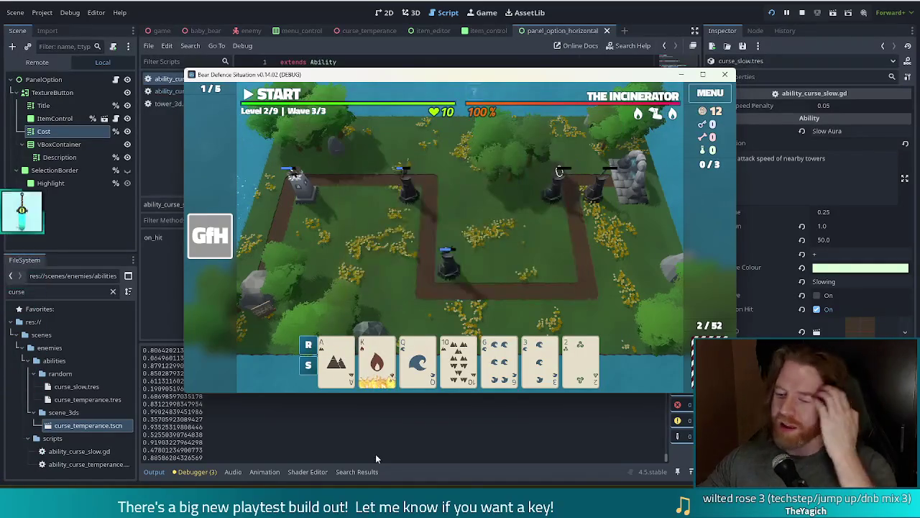
Step: Discard the King of Fire, then 8 of Water, 6 of Fire and 4 of Earth, then the 8 and 5
{"action": "left_click", "coordinate": [499, 356]}
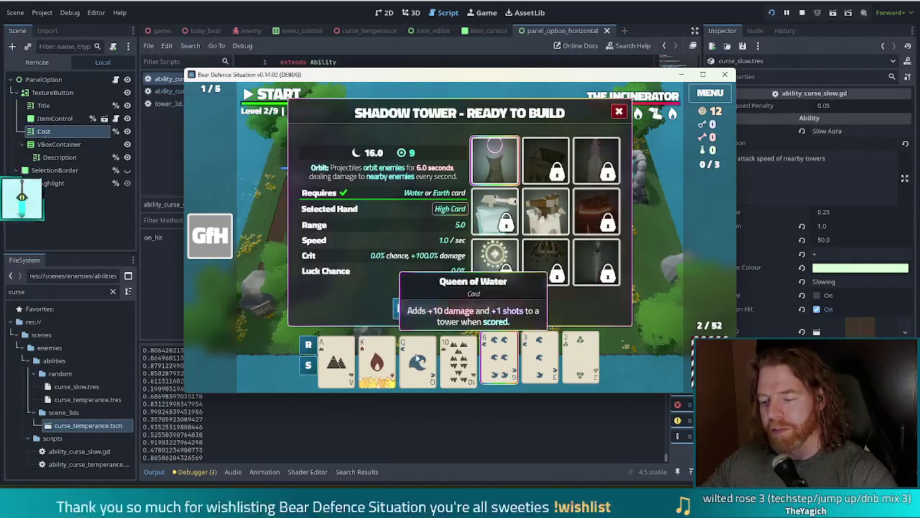
{"action": "left_click", "coordinate": [376, 355]}
{"action": "left_click", "coordinate": [376, 356]}
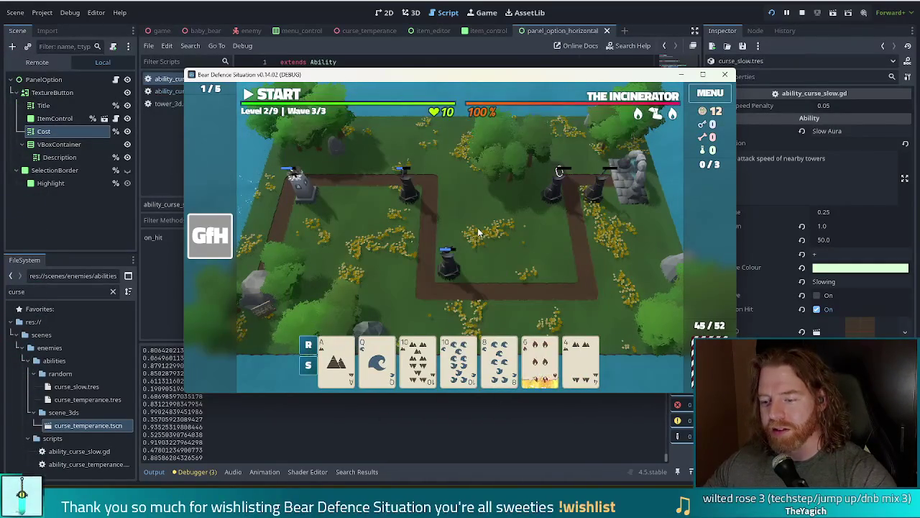
{"action": "left_click", "coordinate": [505, 363]}
{"action": "left_click", "coordinate": [541, 363]}
{"action": "left_click", "coordinate": [580, 363]}
{"action": "left_click", "coordinate": [489, 308]}
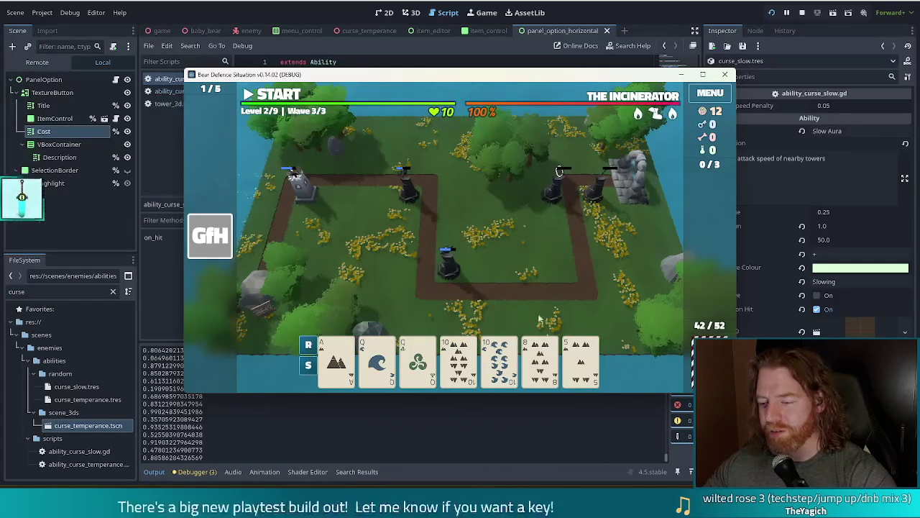
{"action": "left_click", "coordinate": [540, 356]}
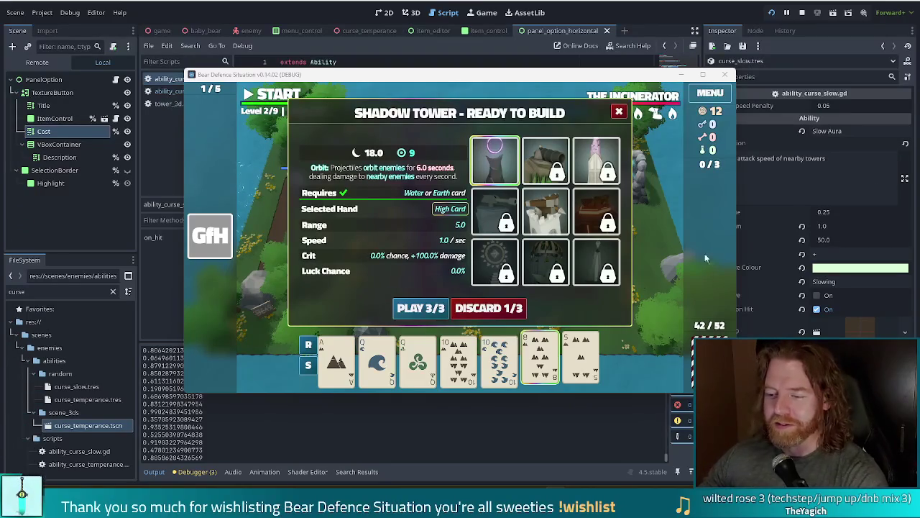
{"action": "left_click", "coordinate": [490, 308]}
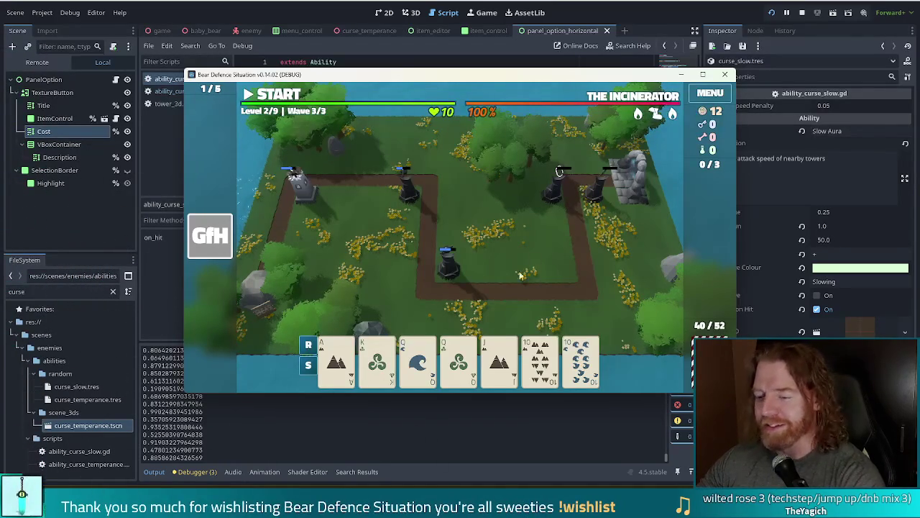
{"action": "left_click", "coordinate": [417, 359]}
Step: Play Queens and 10s Two Pair as a Shadow Tower near the upper-right path
{"action": "left_click", "coordinate": [459, 359]}
{"action": "left_click", "coordinate": [539, 359]}
{"action": "left_click", "coordinate": [581, 359]}
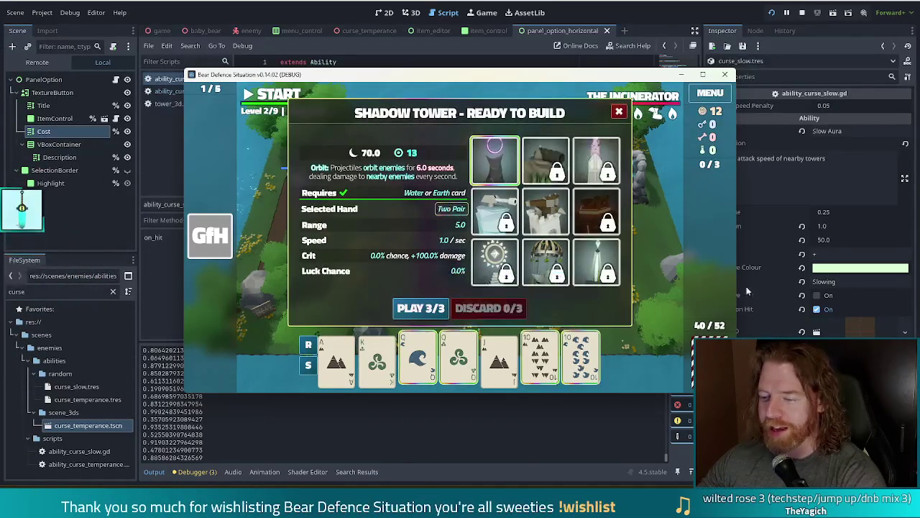
{"action": "left_click", "coordinate": [494, 160]}
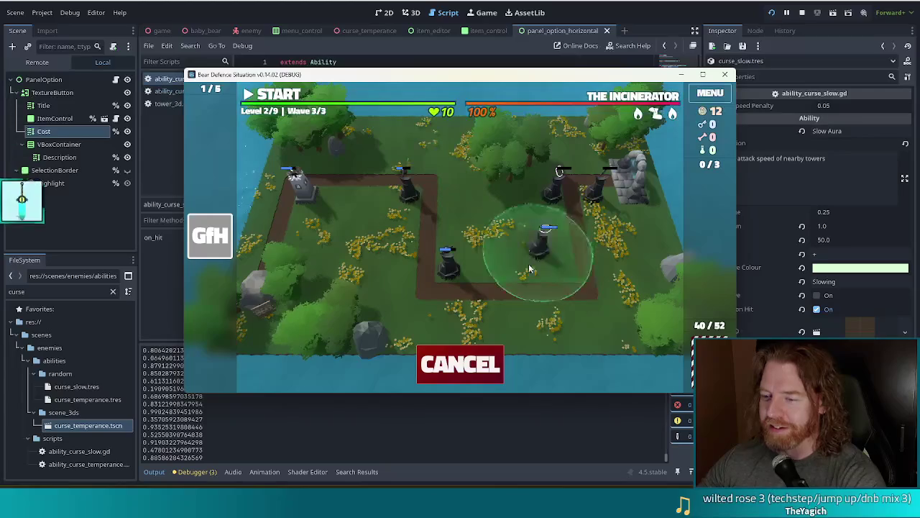
{"action": "left_click", "coordinate": [561, 150]}
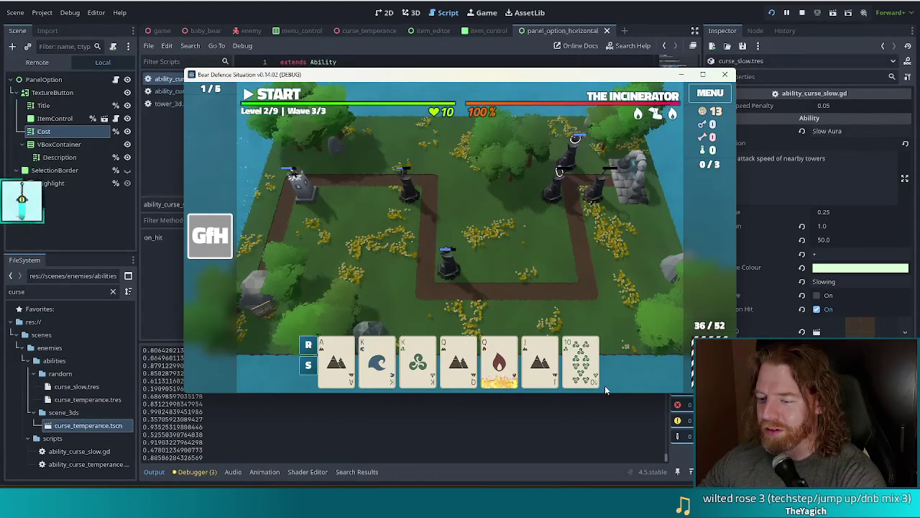
Step: Play Kings and Queens Two Pair as another Shadow Tower at the map's upper right
{"action": "left_click", "coordinate": [377, 360]}
{"action": "left_click", "coordinate": [418, 359]}
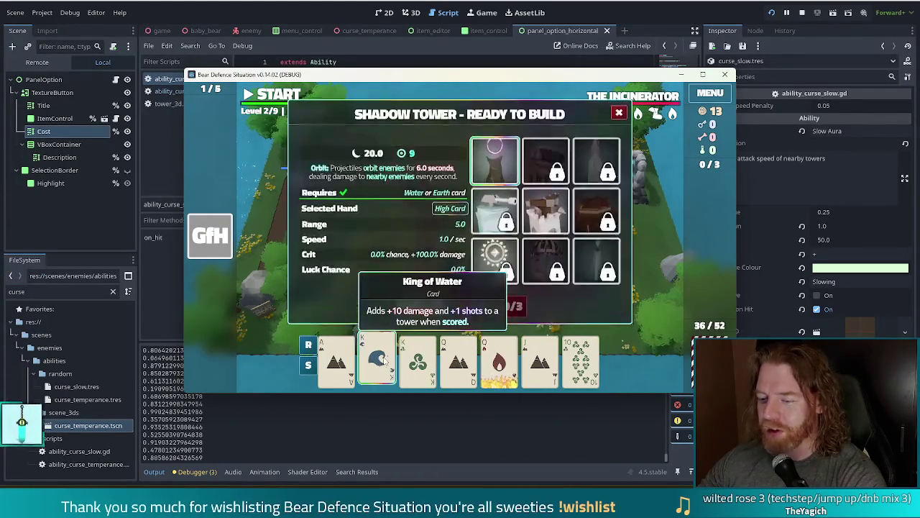
{"action": "left_click", "coordinate": [457, 360]}
{"action": "left_click", "coordinate": [499, 360]}
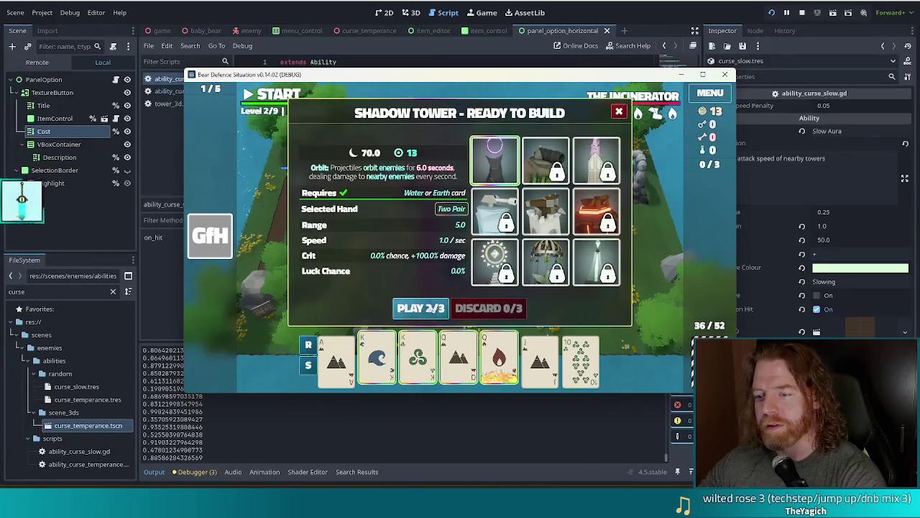
{"action": "left_click", "coordinate": [420, 308]}
{"action": "left_click", "coordinate": [575, 175]}
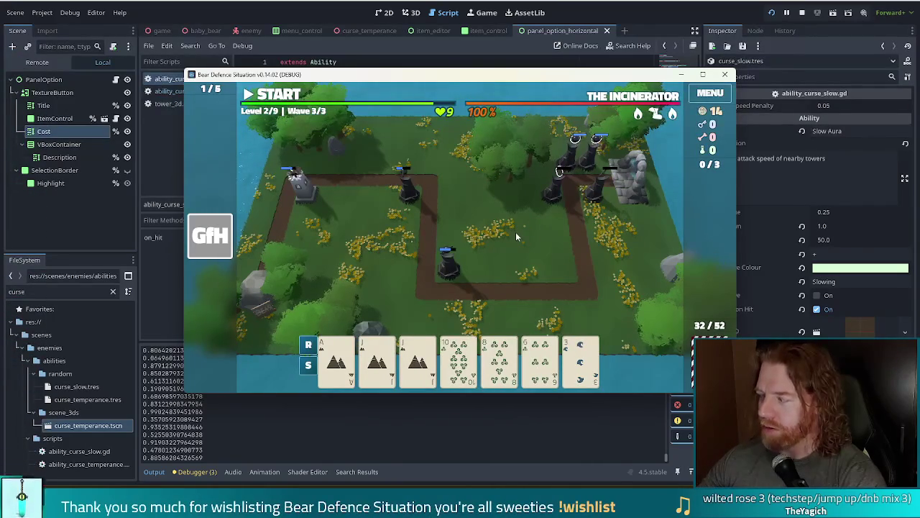
Step: Run the final wave, accept its rewards, and upgrade the Shadow Tower to reach level 3
{"action": "left_click", "coordinate": [271, 94]}
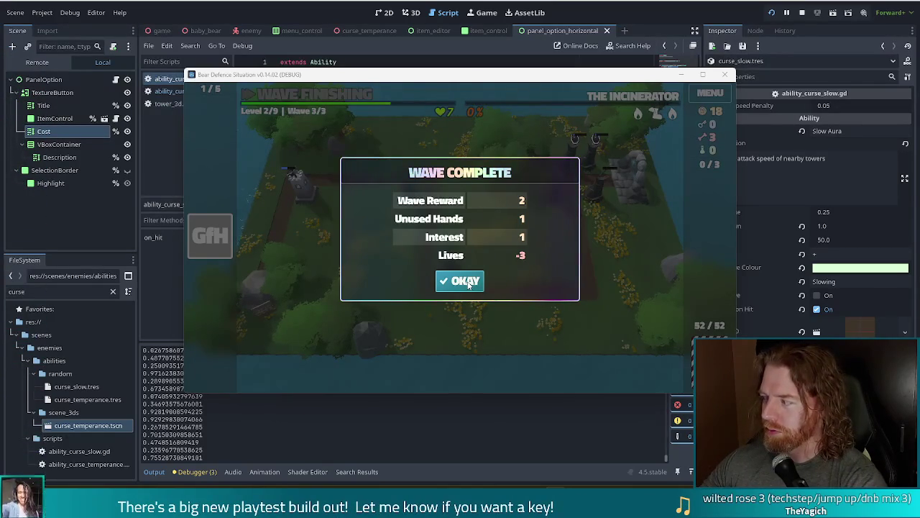
{"action": "left_click", "coordinate": [466, 281]}
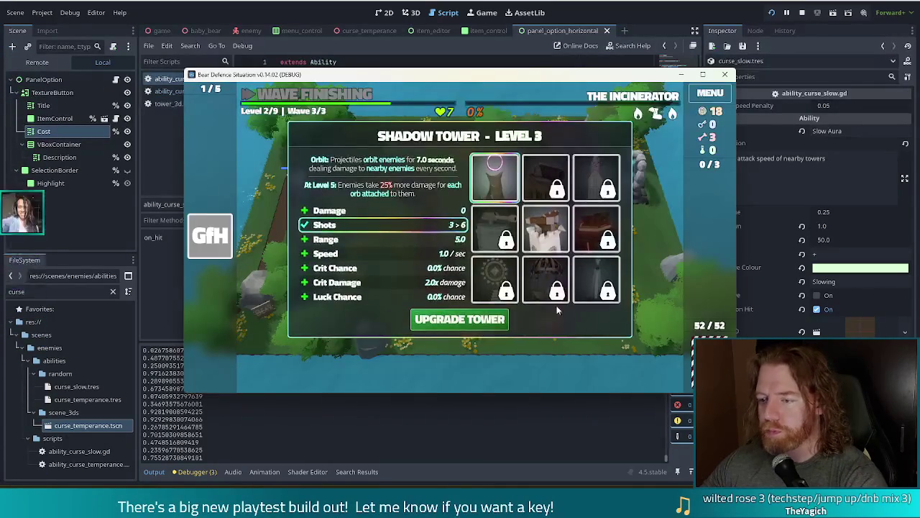
{"action": "left_click", "coordinate": [398, 365]}
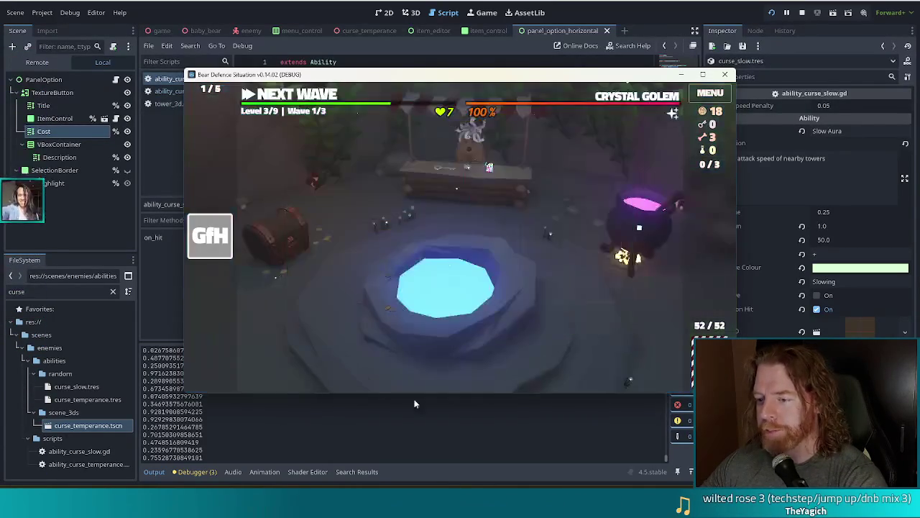
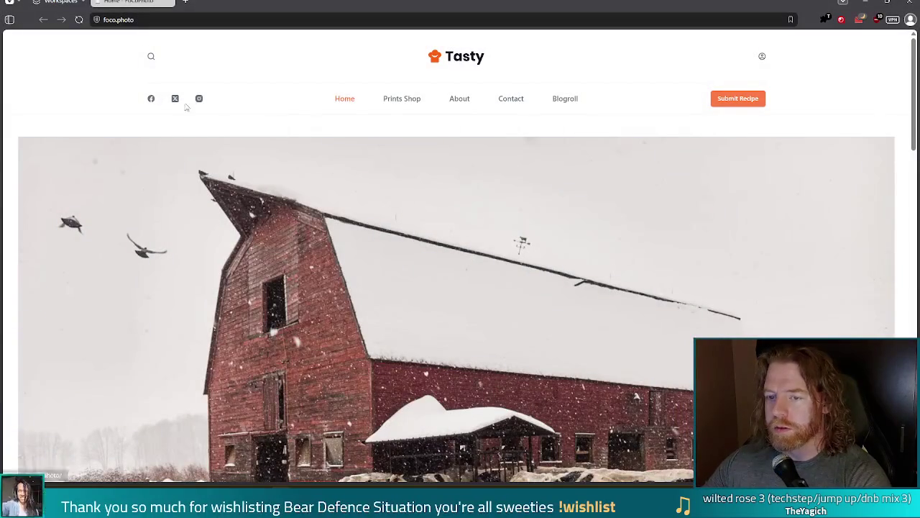
Step: Scroll the foco.photo page, highlighting then deselecting the photographer's name in the heading
{"action": "scroll", "coordinate": [325, 97], "scroll_direction": "down", "scroll_amount": 1}
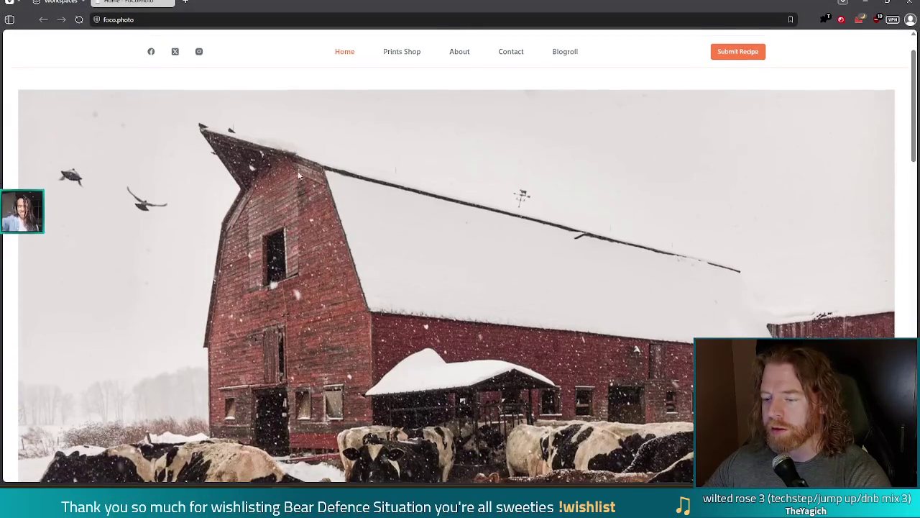
{"action": "scroll", "coordinate": [342, 313], "scroll_direction": "down", "scroll_amount": 1}
{"action": "scroll", "coordinate": [475, 316], "scroll_direction": "down", "scroll_amount": 2}
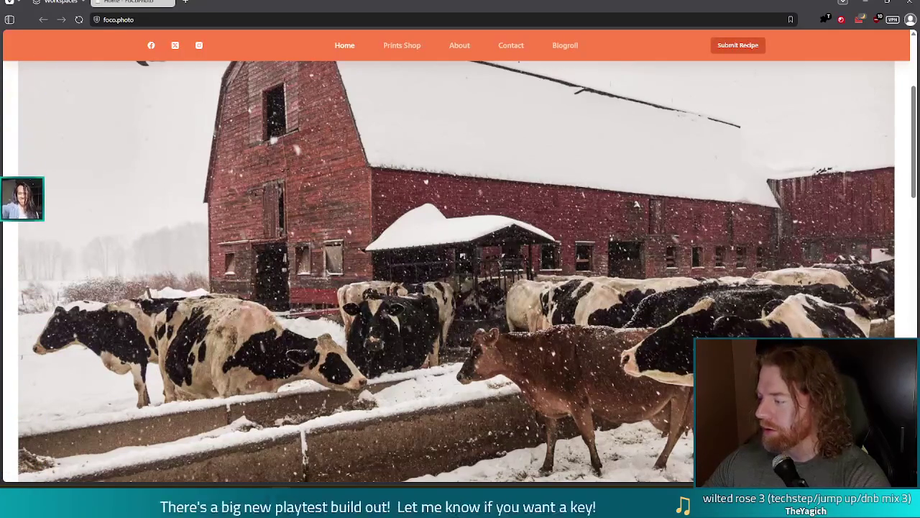
{"action": "scroll", "coordinate": [501, 230], "scroll_direction": "down", "scroll_amount": 5}
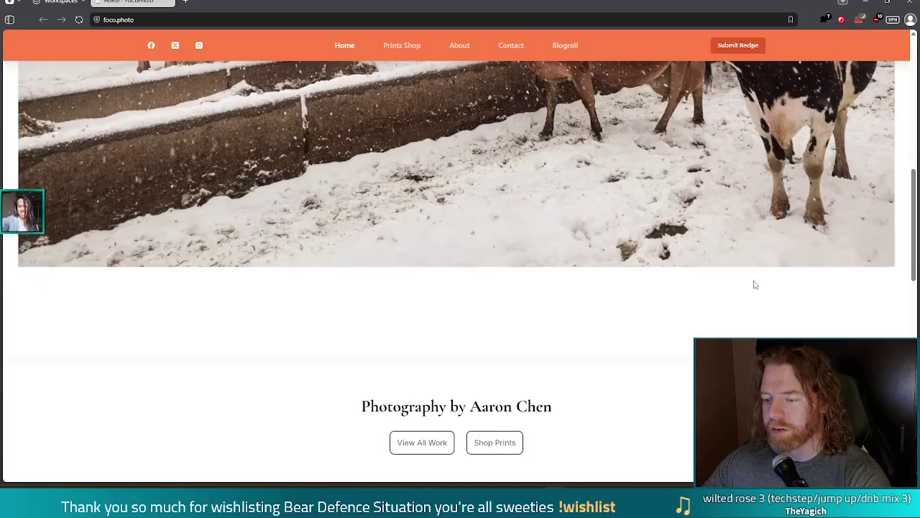
{"action": "scroll", "coordinate": [754, 283], "scroll_direction": "down", "scroll_amount": 3}
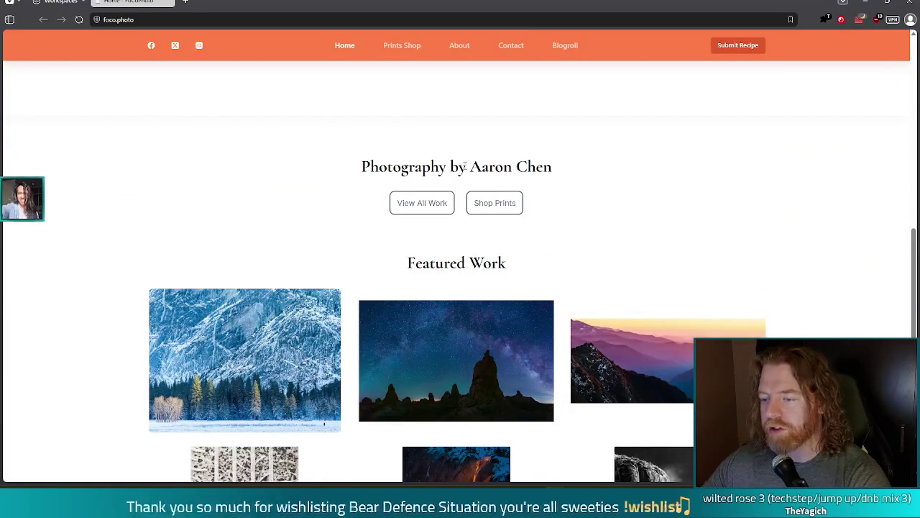
{"action": "left_click_drag", "start_coordinate": [467, 167], "coordinate": [616, 168]}
{"action": "left_click", "coordinate": [674, 207]}
{"action": "scroll", "coordinate": [661, 211], "scroll_direction": "down", "scroll_amount": 2}
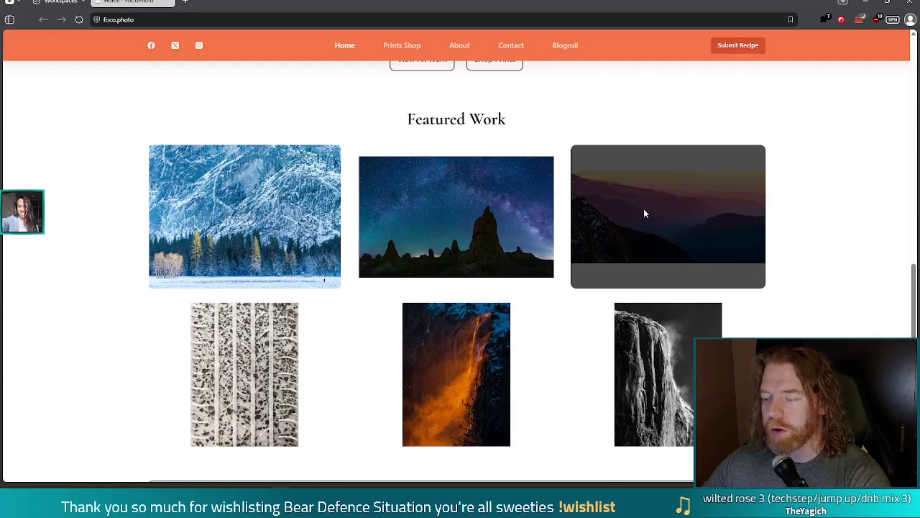
Step: View the mountain sunset photo on its own, then return to the gallery
{"action": "right_click", "coordinate": [642, 214]}
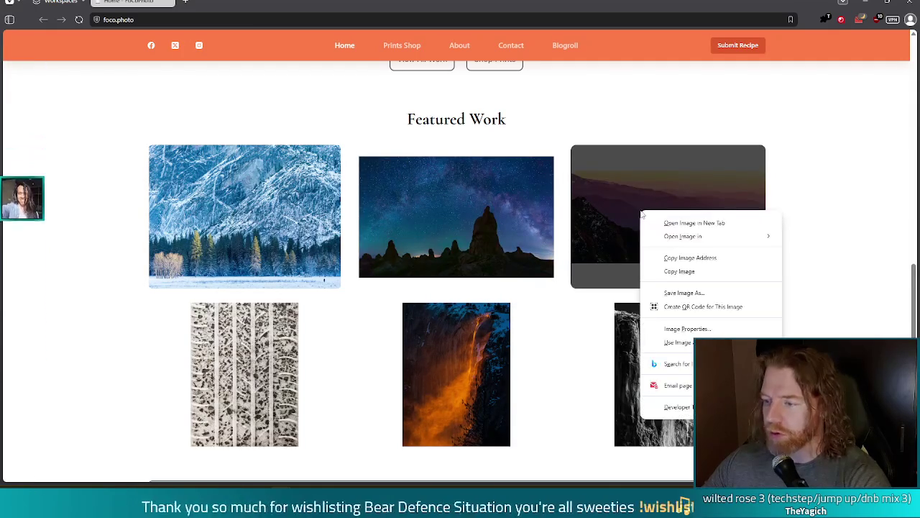
{"action": "left_click", "coordinate": [671, 222]}
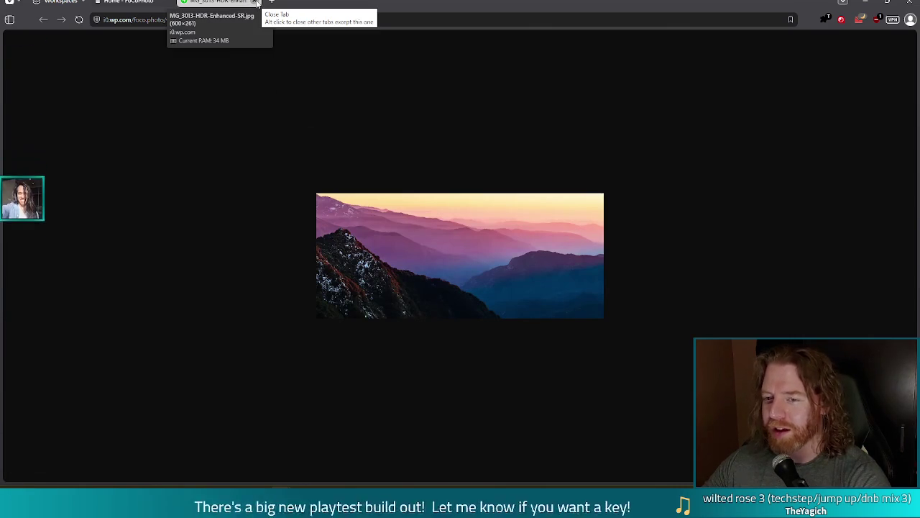
{"action": "left_click", "coordinate": [257, 2]}
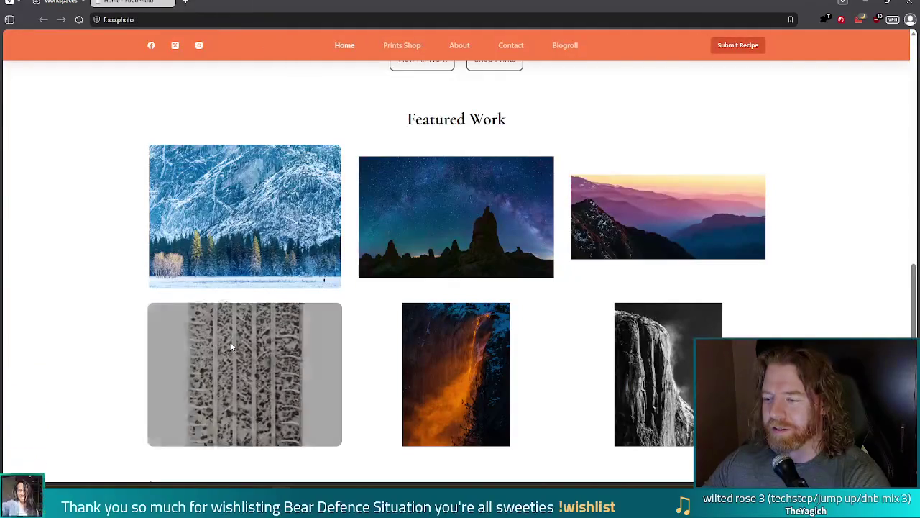
{"action": "scroll", "coordinate": [96, 280], "scroll_direction": "down", "scroll_amount": 2}
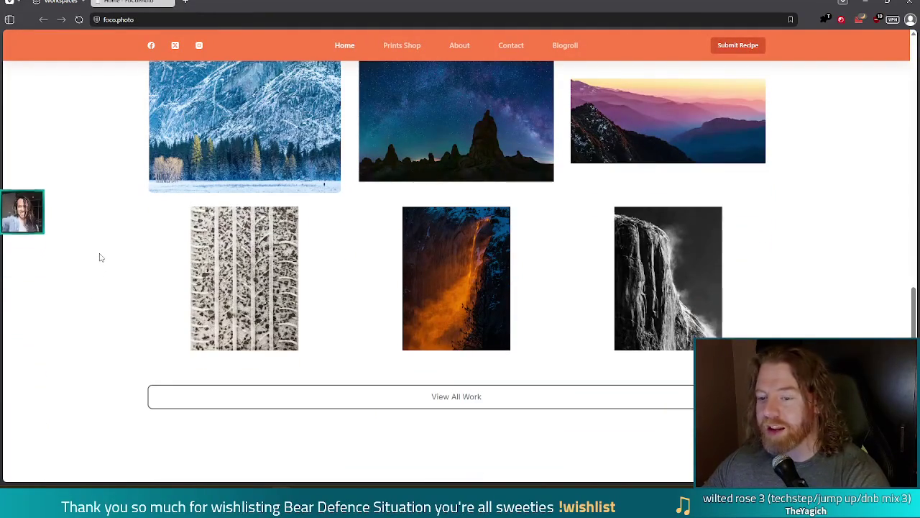
{"action": "scroll", "coordinate": [98, 258], "scroll_direction": "down", "scroll_amount": 1}
Step: Go to the All Work page and scroll down through the gallery
{"action": "left_click", "coordinate": [470, 347]}
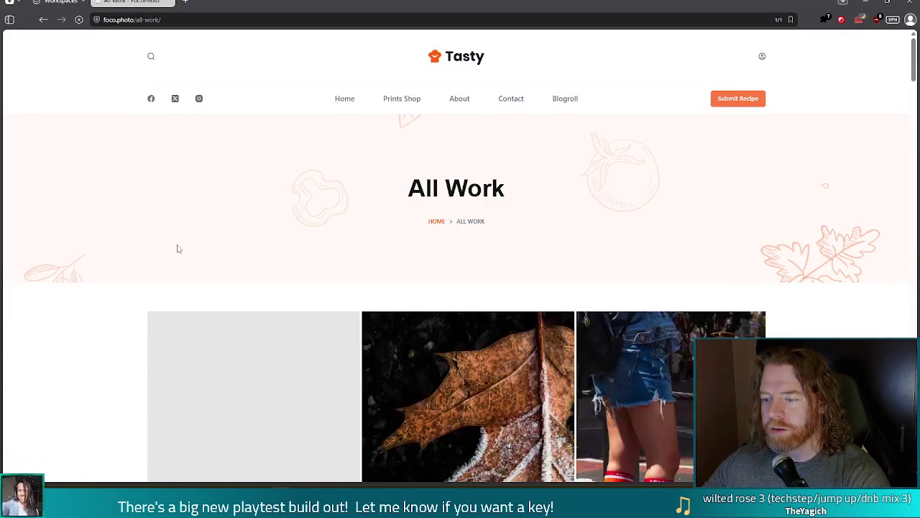
{"action": "scroll", "coordinate": [173, 244], "scroll_direction": "down", "scroll_amount": 2}
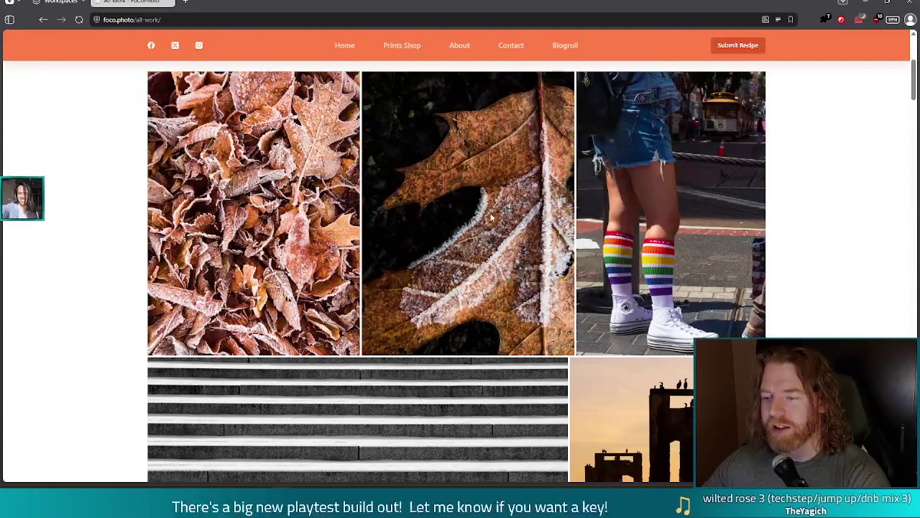
{"action": "scroll", "coordinate": [566, 232], "scroll_direction": "down", "scroll_amount": 2}
{"action": "scroll", "coordinate": [816, 228], "scroll_direction": "down", "scroll_amount": 3}
{"action": "scroll", "coordinate": [815, 231], "scroll_direction": "down", "scroll_amount": 3}
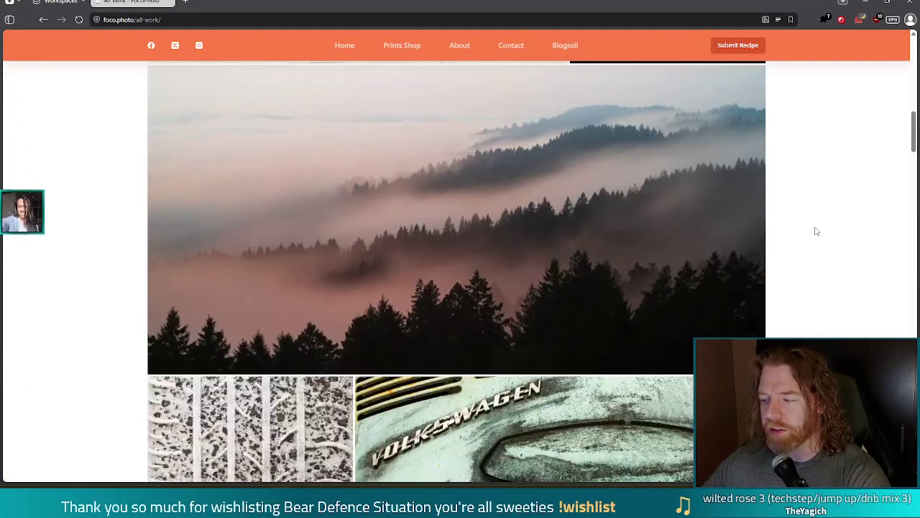
{"action": "scroll", "coordinate": [816, 231], "scroll_direction": "down", "scroll_amount": 3}
{"action": "scroll", "coordinate": [816, 231], "scroll_direction": "down", "scroll_amount": 3}
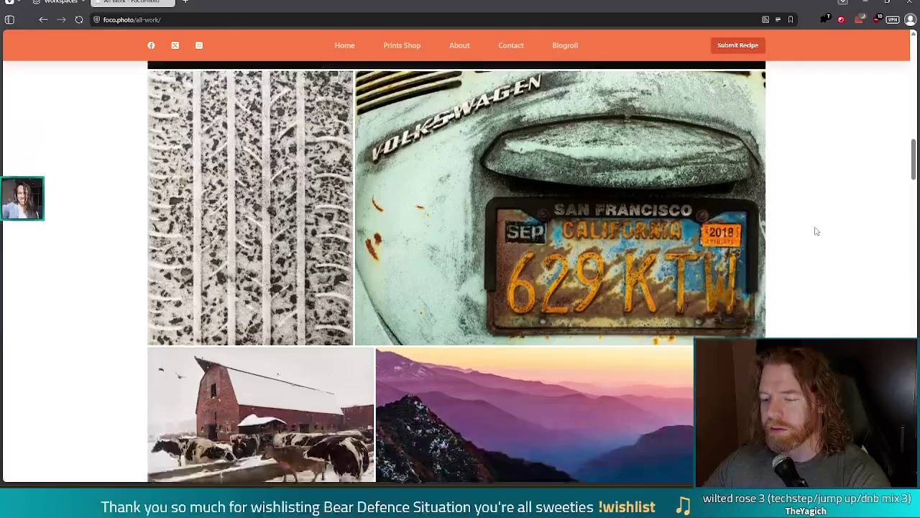
{"action": "scroll", "coordinate": [816, 231], "scroll_direction": "down", "scroll_amount": 1}
{"action": "scroll", "coordinate": [816, 231], "scroll_direction": "down", "scroll_amount": 2}
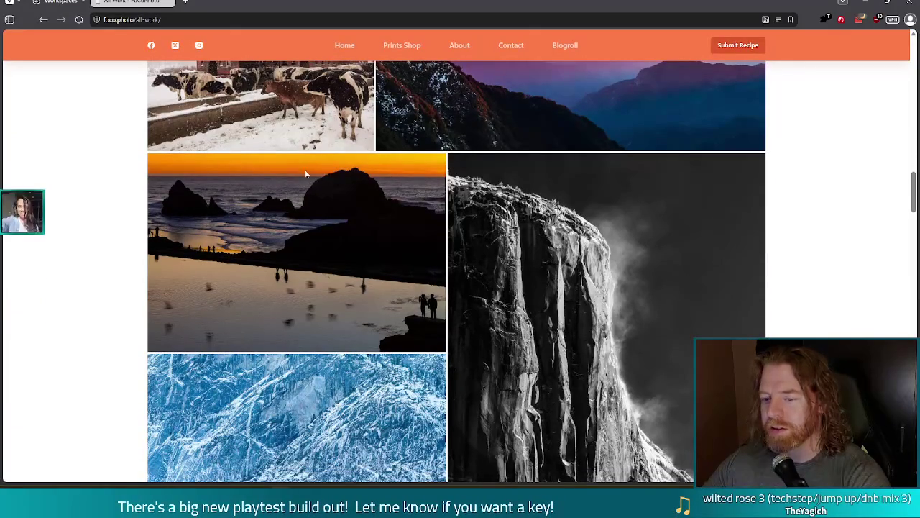
{"action": "scroll", "coordinate": [856, 270], "scroll_direction": "down", "scroll_amount": 2}
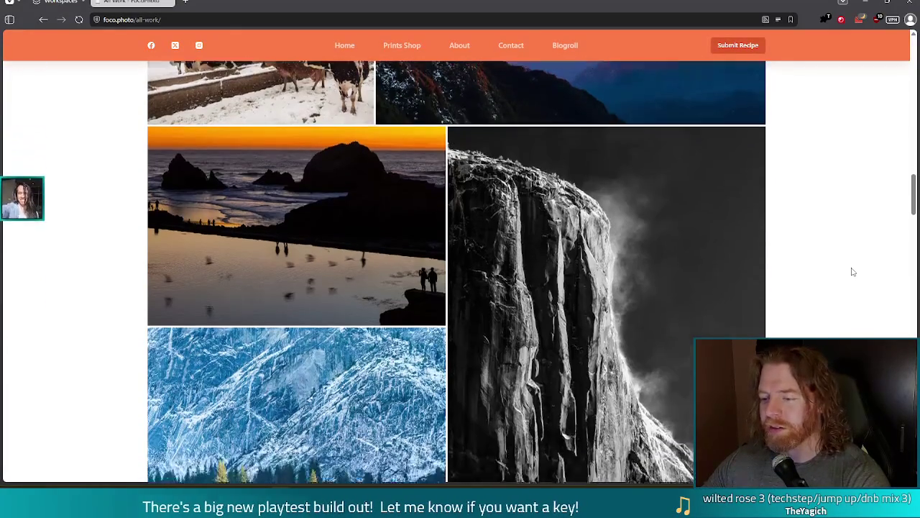
{"action": "scroll", "coordinate": [620, 179], "scroll_direction": "up", "scroll_amount": 1}
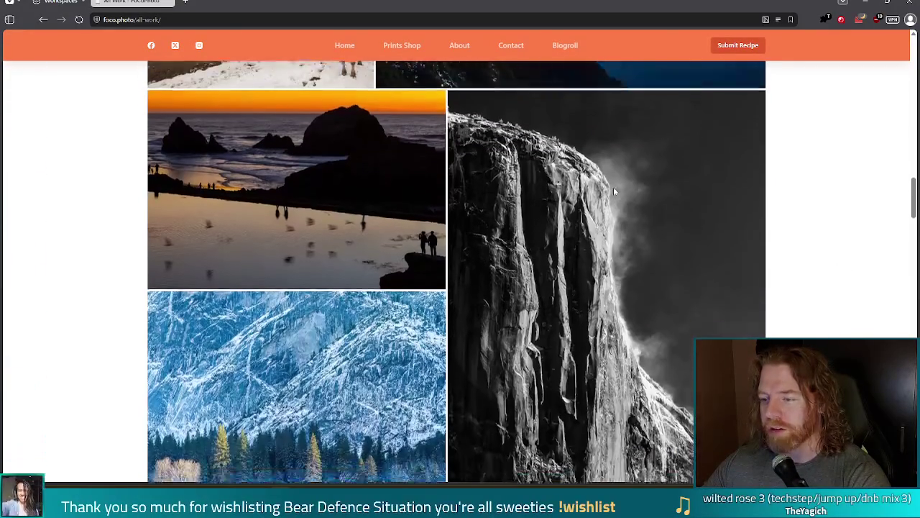
{"action": "scroll", "coordinate": [613, 186], "scroll_direction": "down", "scroll_amount": 1}
{"action": "scroll", "coordinate": [637, 181], "scroll_direction": "up", "scroll_amount": 1}
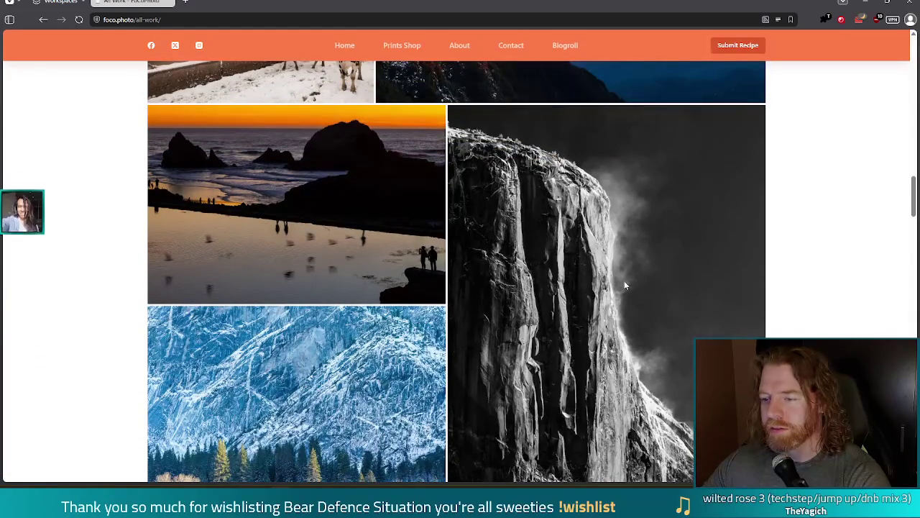
{"action": "scroll", "coordinate": [591, 244], "scroll_direction": "down", "scroll_amount": 1}
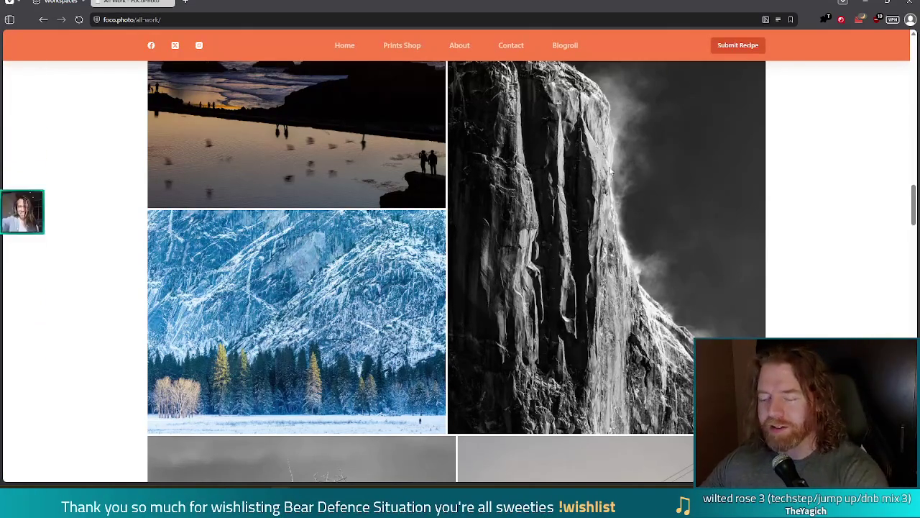
{"action": "scroll", "coordinate": [611, 171], "scroll_direction": "up", "scroll_amount": 2}
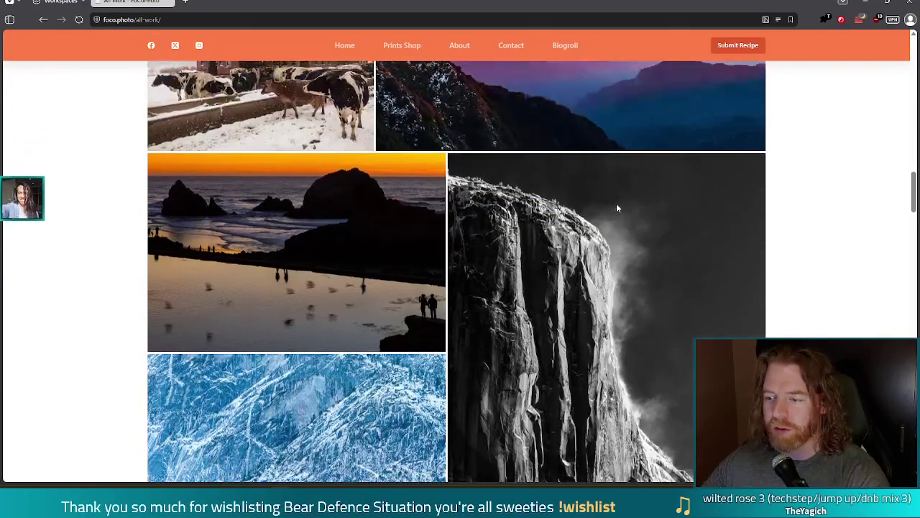
{"action": "scroll", "coordinate": [616, 209], "scroll_direction": "down", "scroll_amount": 1}
{"action": "scroll", "coordinate": [616, 210], "scroll_direction": "down", "scroll_amount": 2}
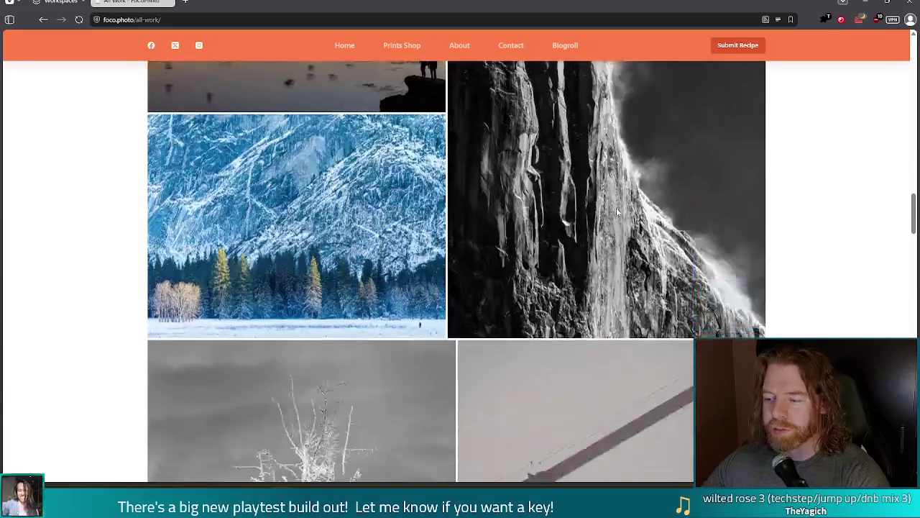
{"action": "scroll", "coordinate": [616, 207], "scroll_direction": "down", "scroll_amount": 4}
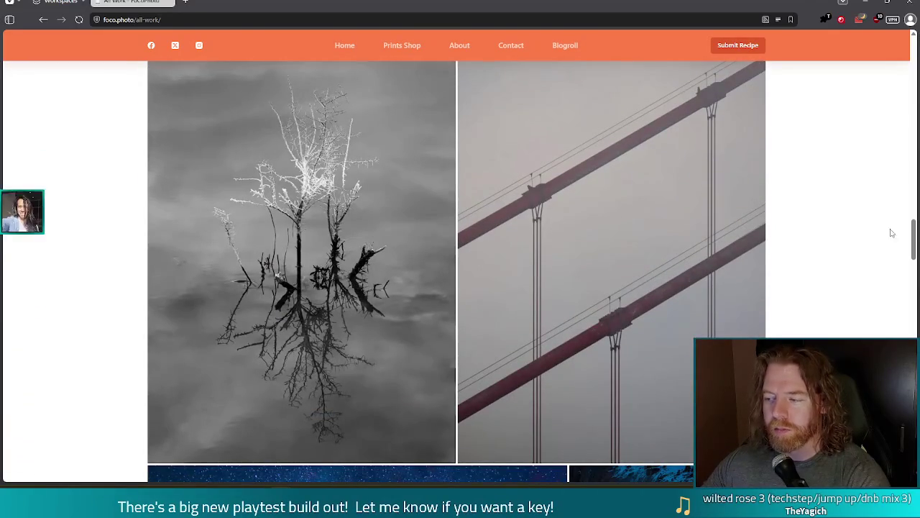
Step: Reach the Browse Prints and Socials icons at the bottom, then open the Bluesky profile
{"action": "left_click_drag", "start_coordinate": [915, 231], "coordinate": [913, 298]}
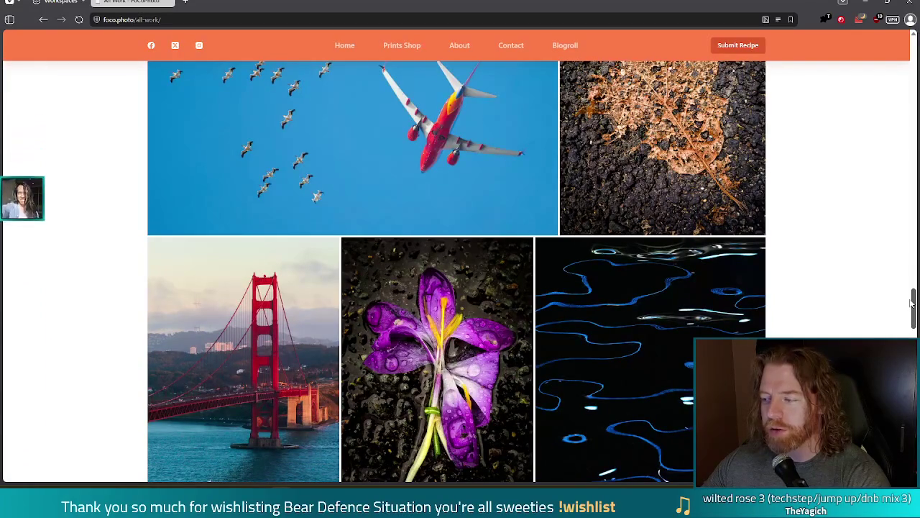
{"action": "left_click_drag", "start_coordinate": [911, 303], "coordinate": [900, 319]}
{"action": "scroll", "coordinate": [900, 319], "scroll_direction": "down", "scroll_amount": 8}
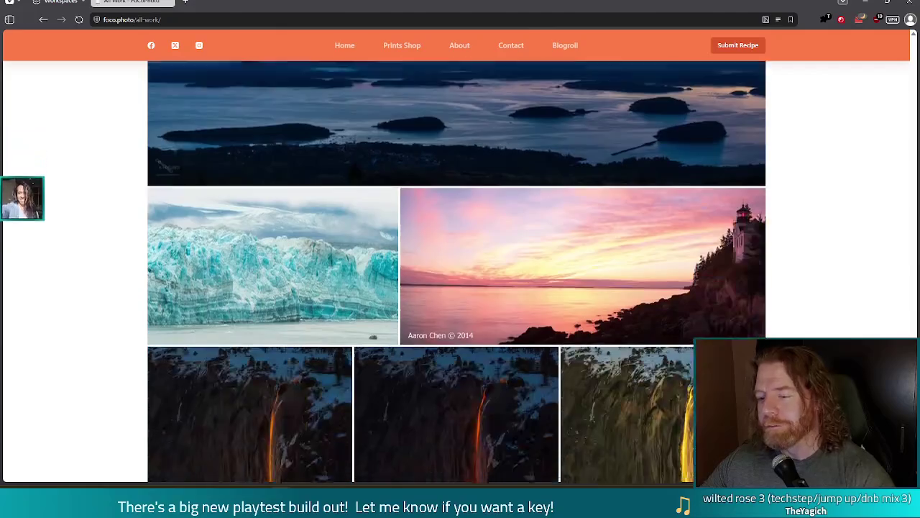
{"action": "scroll", "coordinate": [461, 287], "scroll_direction": "down", "scroll_amount": 1}
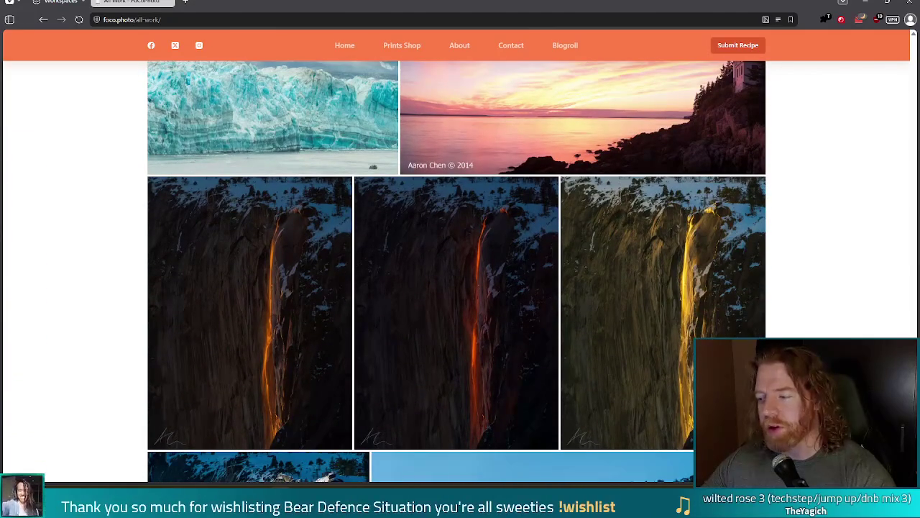
{"action": "scroll", "coordinate": [460, 287], "scroll_direction": "down", "scroll_amount": 2}
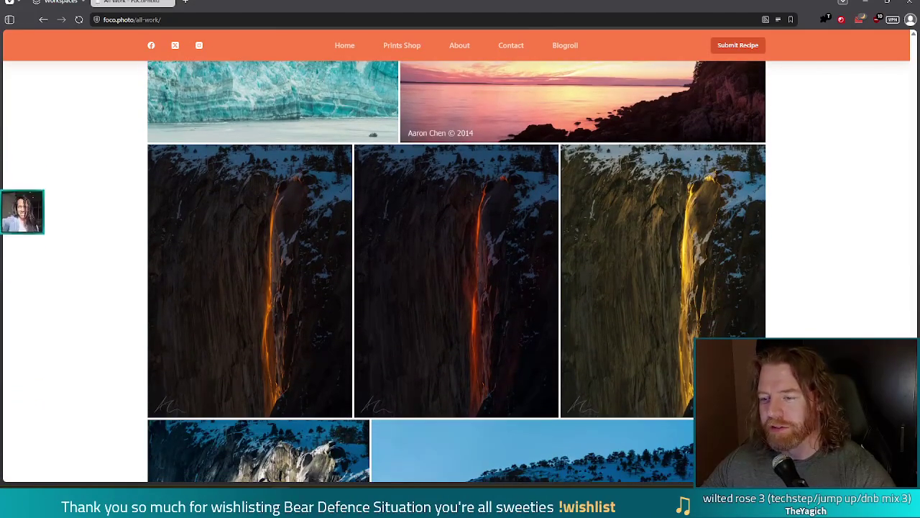
{"action": "scroll", "coordinate": [460, 287], "scroll_direction": "up", "scroll_amount": 1}
{"action": "scroll", "coordinate": [644, 322], "scroll_direction": "up", "scroll_amount": 5}
{"action": "scroll", "coordinate": [643, 323], "scroll_direction": "down", "scroll_amount": 1}
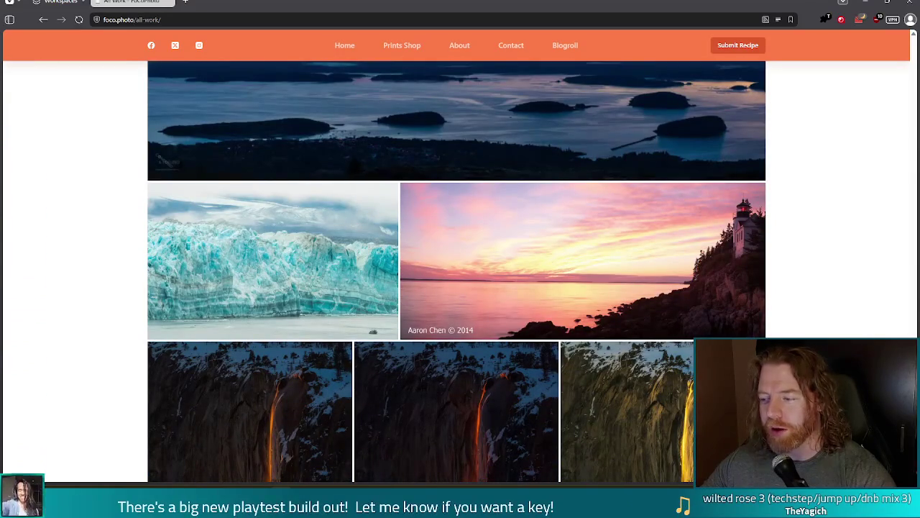
{"action": "scroll", "coordinate": [644, 323], "scroll_direction": "down", "scroll_amount": 1}
{"action": "scroll", "coordinate": [456, 272], "scroll_direction": "down", "scroll_amount": 3}
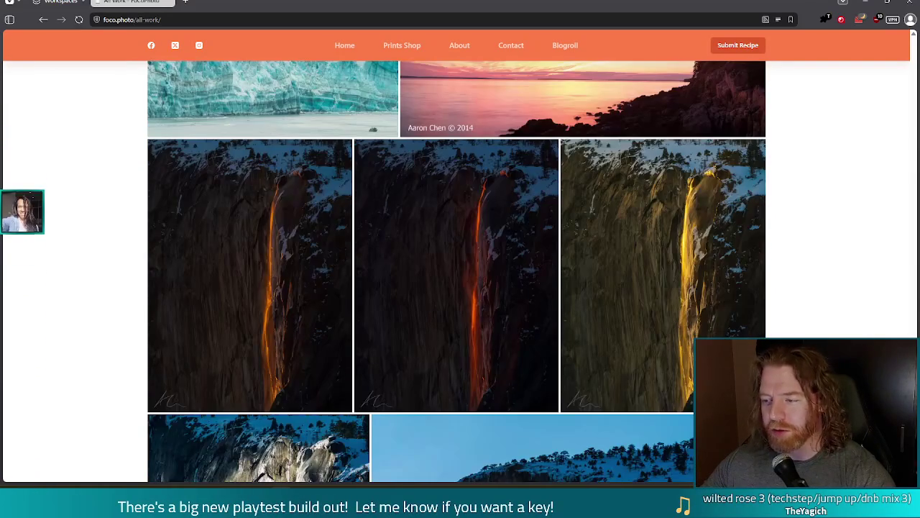
{"action": "scroll", "coordinate": [457, 272], "scroll_direction": "down", "scroll_amount": 1}
{"action": "scroll", "coordinate": [456, 272], "scroll_direction": "down", "scroll_amount": 1}
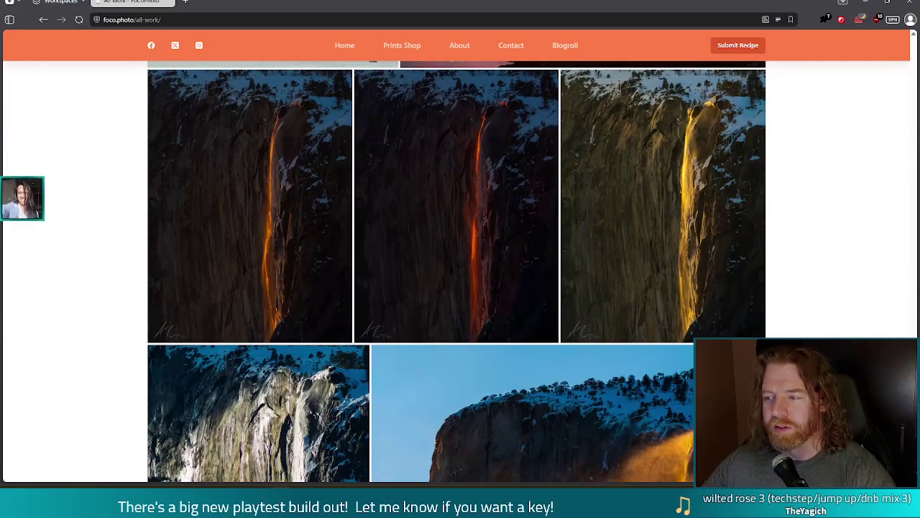
{"action": "scroll", "coordinate": [456, 271], "scroll_direction": "down", "scroll_amount": 3}
{"action": "scroll", "coordinate": [457, 271], "scroll_direction": "down", "scroll_amount": 2}
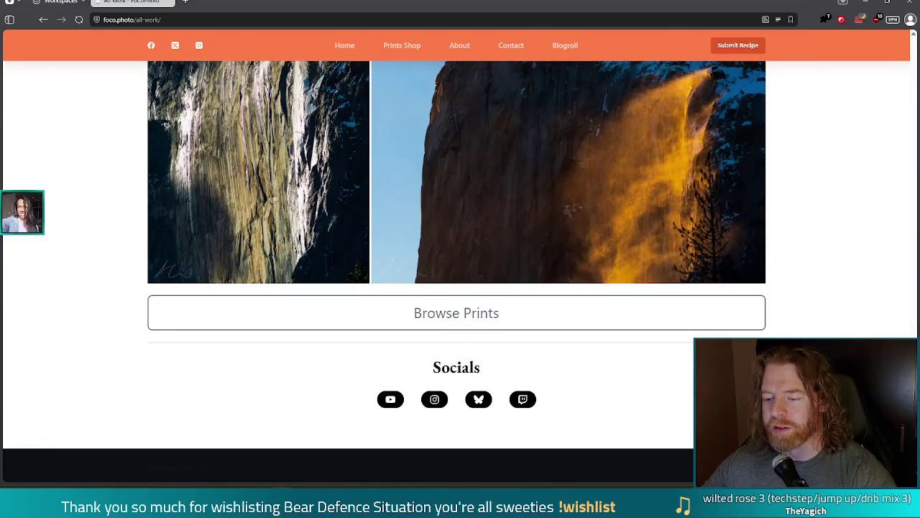
{"action": "left_click", "coordinate": [480, 403]}
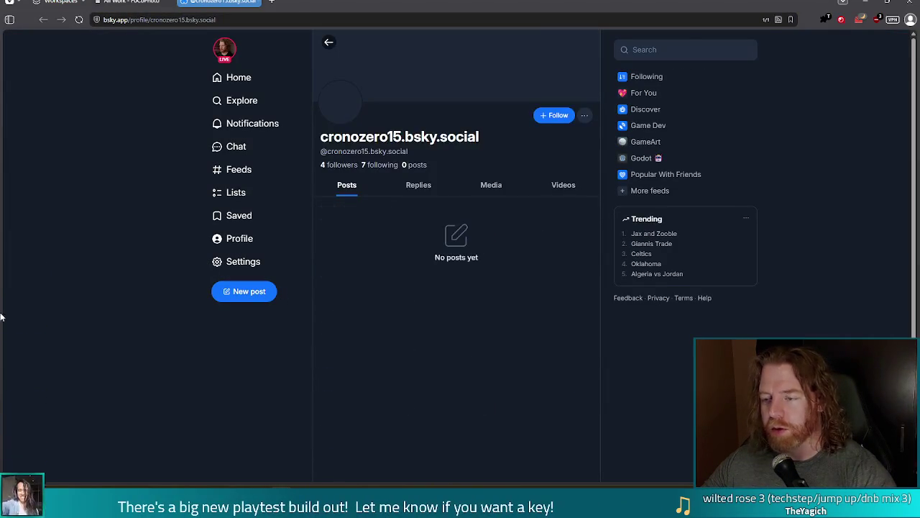
Step: Follow the photographer's Bluesky profile and close the browser
{"action": "left_click", "coordinate": [555, 116]}
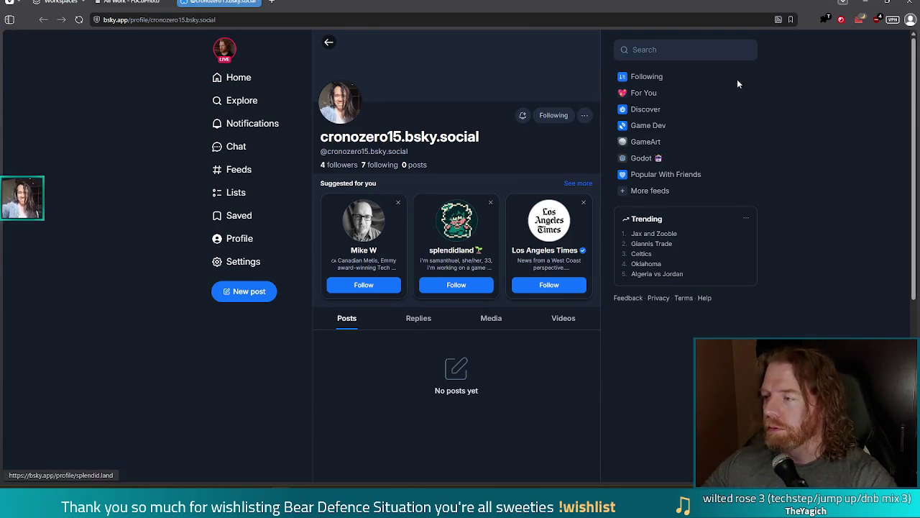
{"action": "left_click", "coordinate": [907, 5]}
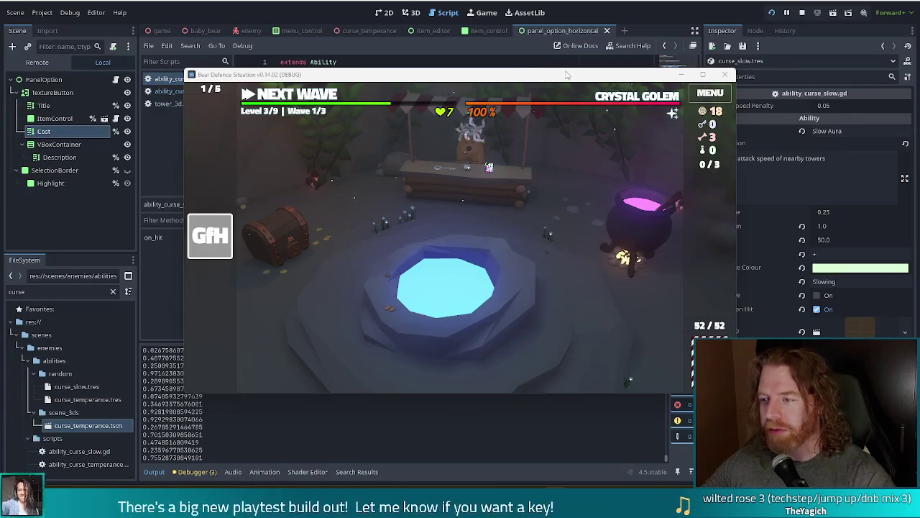
Step: Nudge the game window up-left and open the Wishing Well at the glowing well
{"action": "mouse_move", "coordinate": [566, 75]}
{"action": "left_mouse_down"}
{"action": "mouse_move", "coordinate": [519, 58]}
{"action": "mouse_move", "coordinate": [526, 66]}
{"action": "left_mouse_up"}
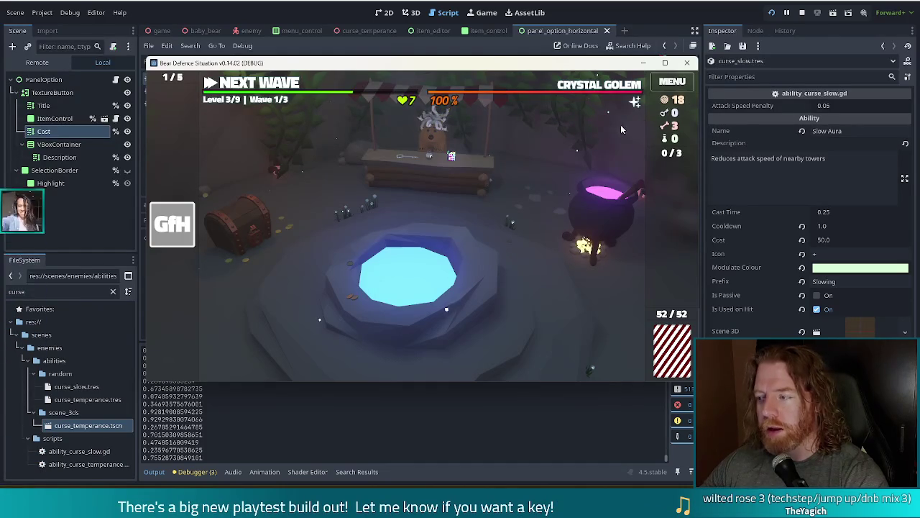
{"action": "left_click", "coordinate": [471, 272]}
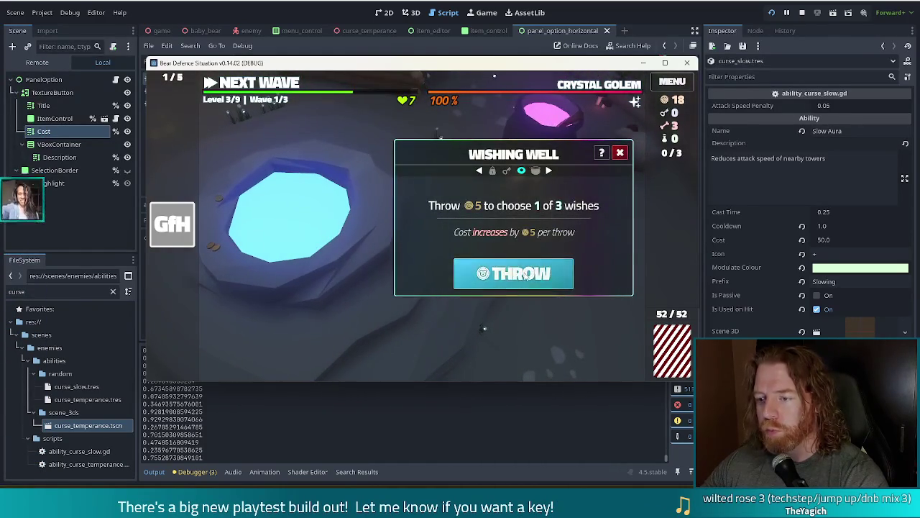
Step: Throw 5 gold into the well, take the Beginner's Luck wish, and close the well
{"action": "left_click", "coordinate": [525, 277]}
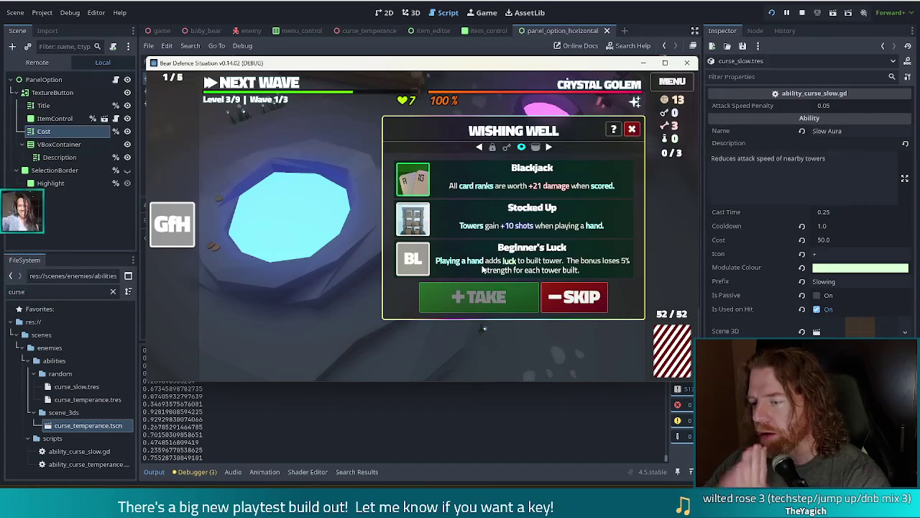
{"action": "left_click", "coordinate": [483, 269]}
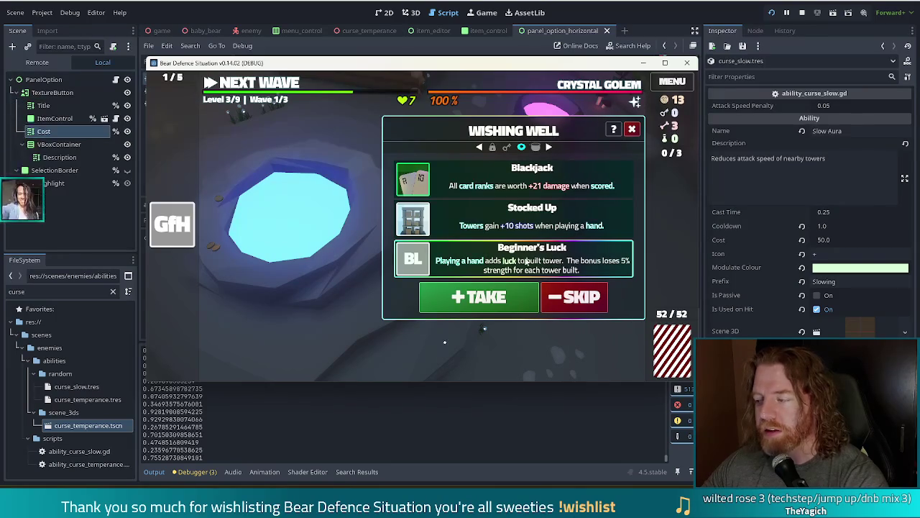
{"action": "mouse_move", "coordinate": [409, 264]}
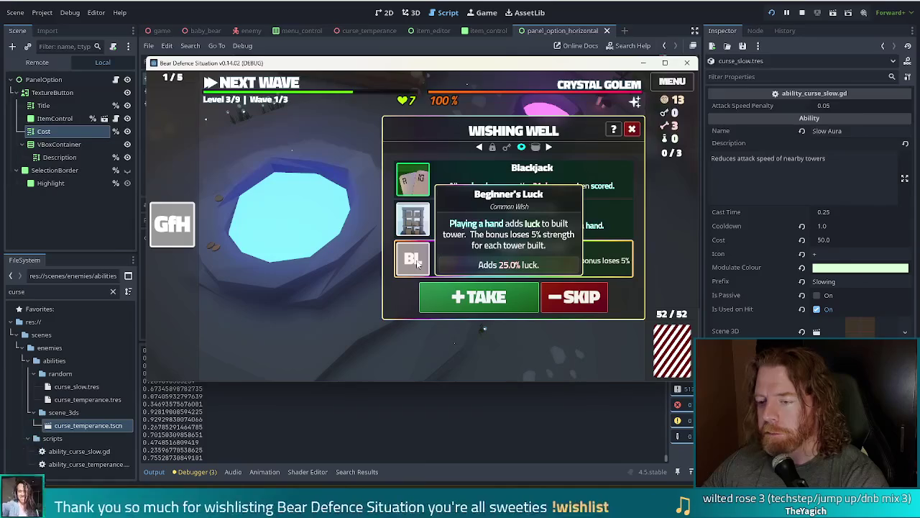
{"action": "left_click", "coordinate": [475, 301]}
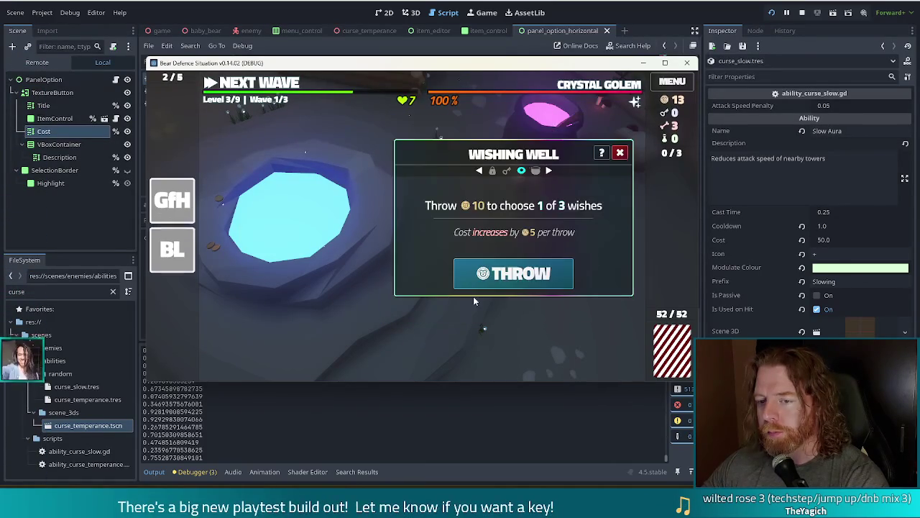
{"action": "left_click", "coordinate": [620, 152]}
{"action": "left_click", "coordinate": [597, 230]}
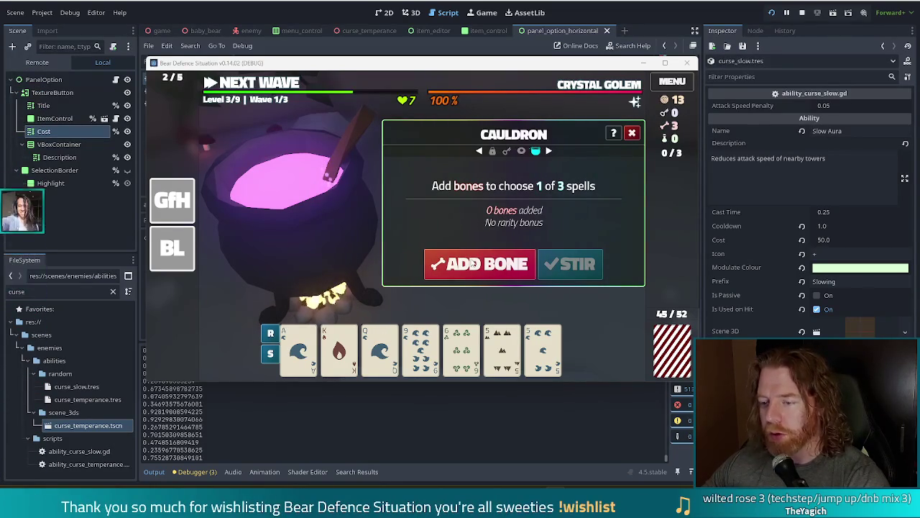
Step: Brew with three bones and use Alter: Duplicate Card to copy the Ace of Water
{"action": "left_click", "coordinate": [474, 264]}
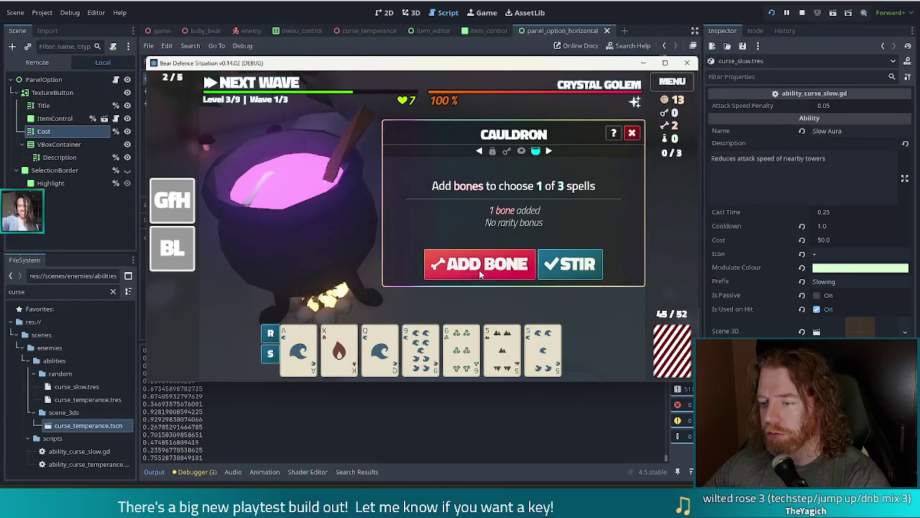
{"action": "left_click", "coordinate": [476, 269]}
{"action": "left_click", "coordinate": [476, 269]}
{"action": "left_click", "coordinate": [574, 267]}
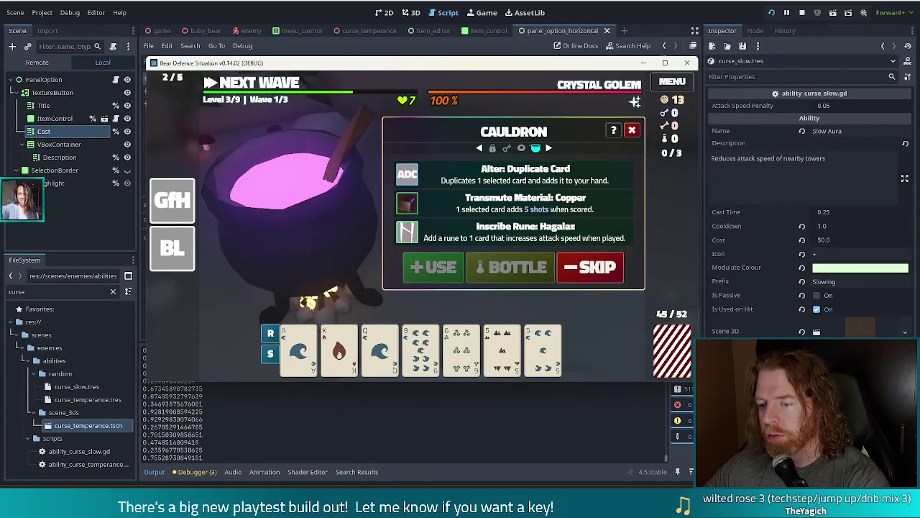
{"action": "left_click", "coordinate": [298, 349]}
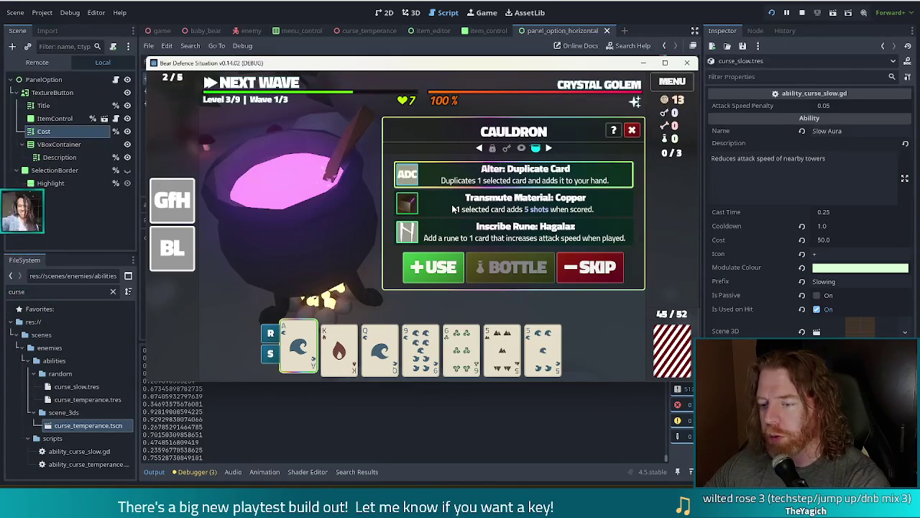
{"action": "mouse_move", "coordinate": [285, 322]}
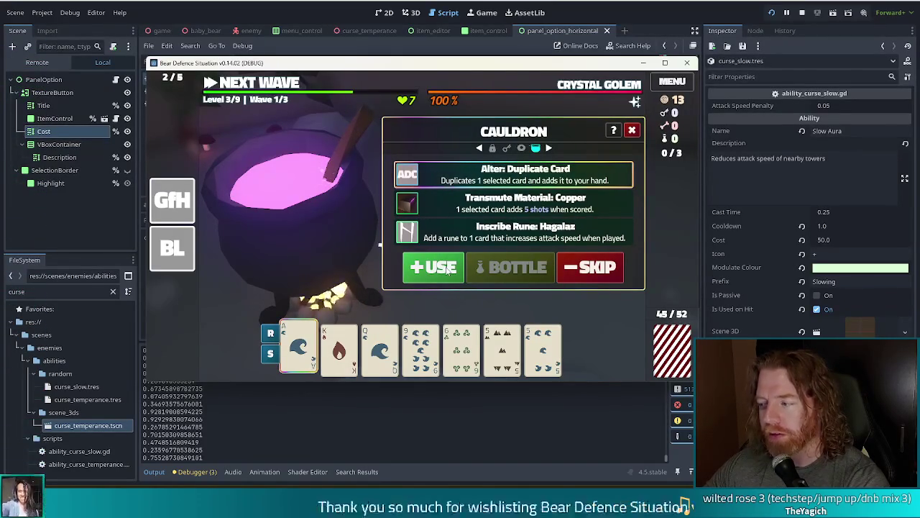
{"action": "left_click", "coordinate": [450, 268]}
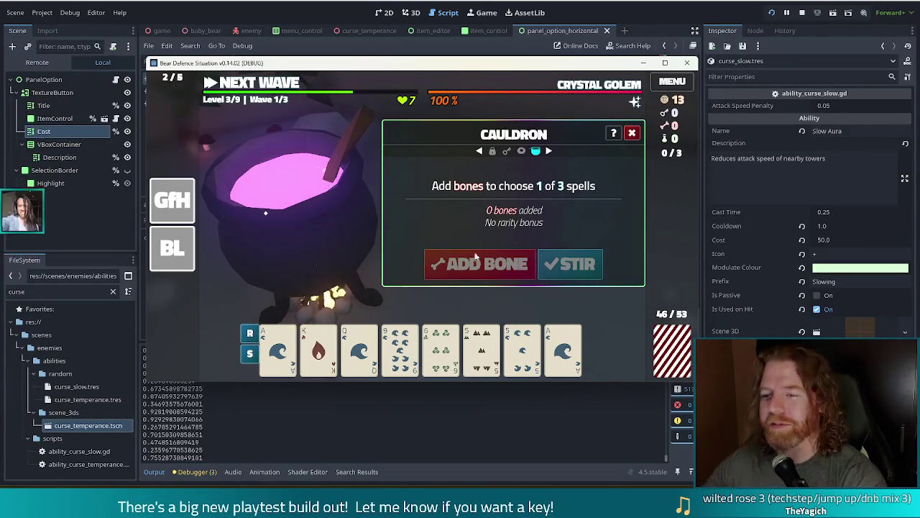
{"action": "left_click", "coordinate": [632, 133]}
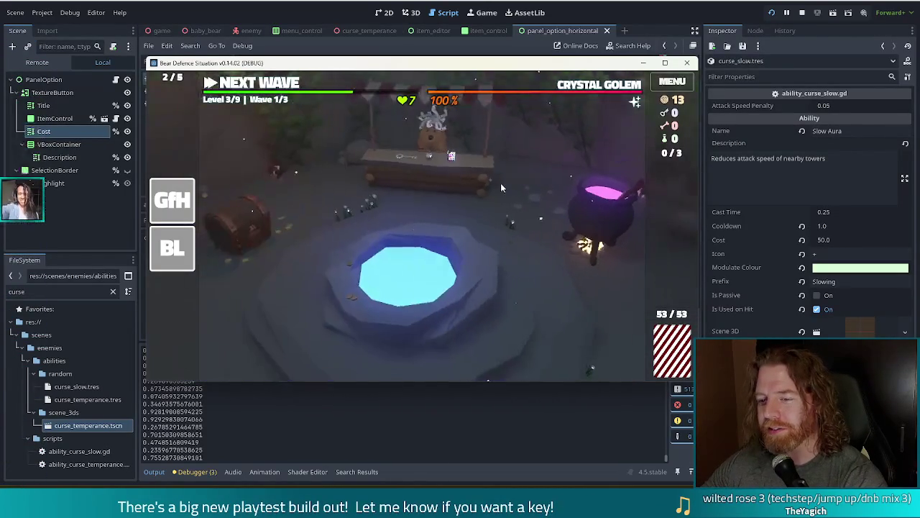
Step: Buy the Corgi Companion from the merchant's shop for 12 gold, leaving 1 gold
{"action": "left_click", "coordinate": [467, 181]}
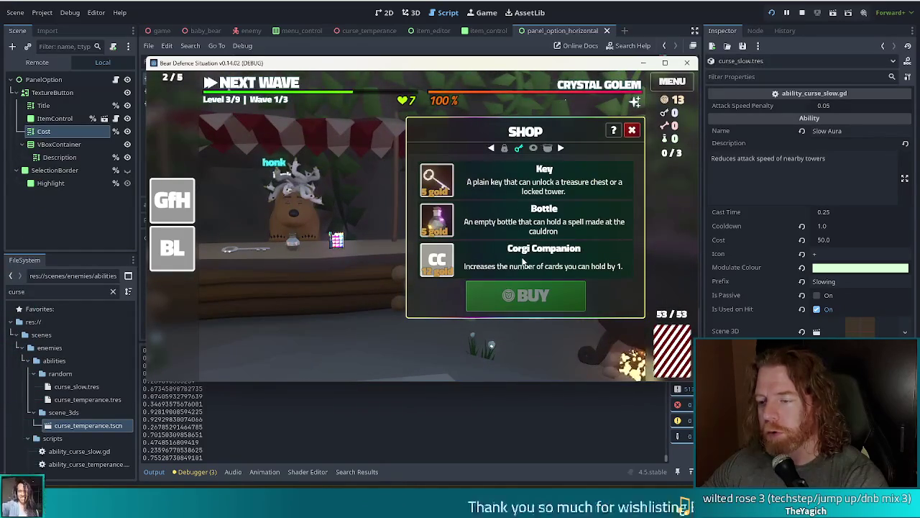
{"action": "left_click", "coordinate": [545, 265]}
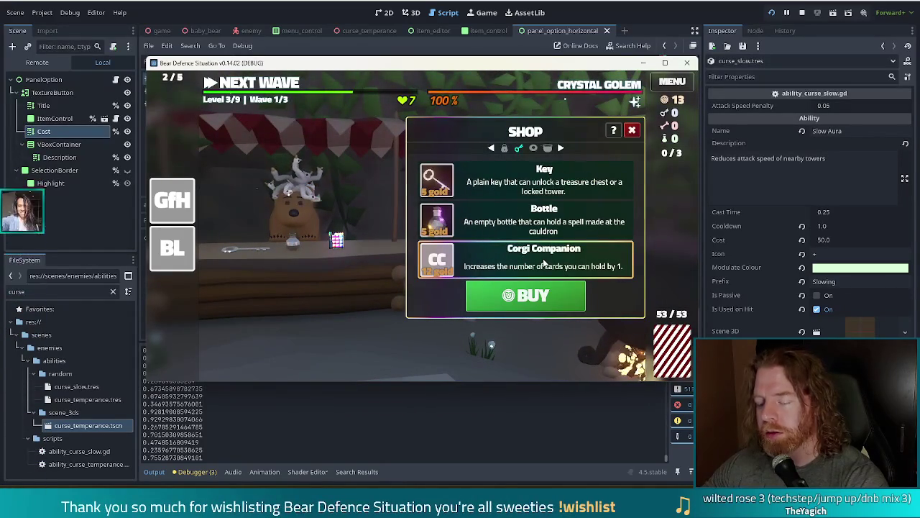
{"action": "left_click", "coordinate": [510, 183]}
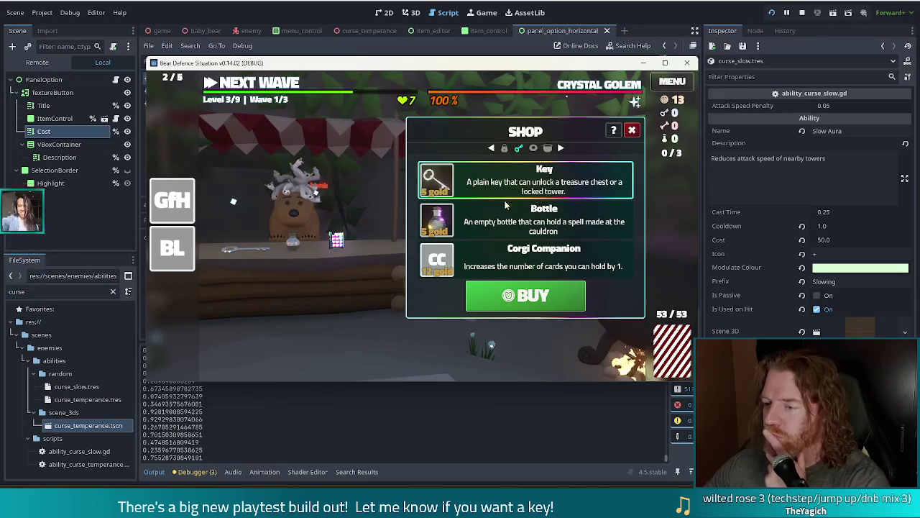
{"action": "left_click", "coordinate": [630, 131]}
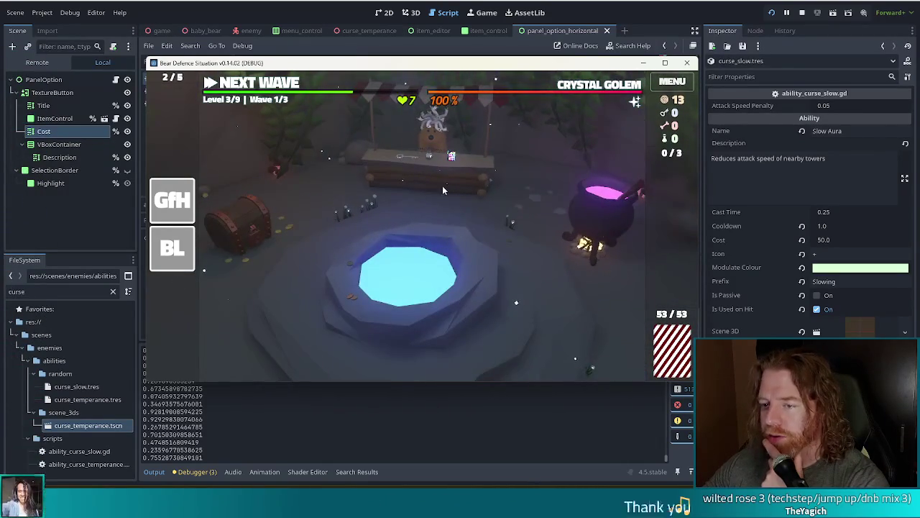
{"action": "left_click", "coordinate": [443, 190]}
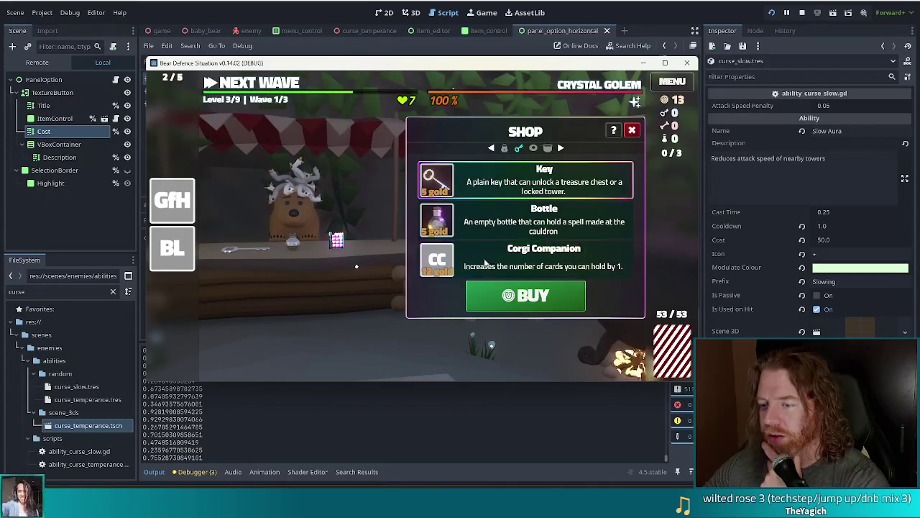
{"action": "left_click", "coordinate": [481, 264]}
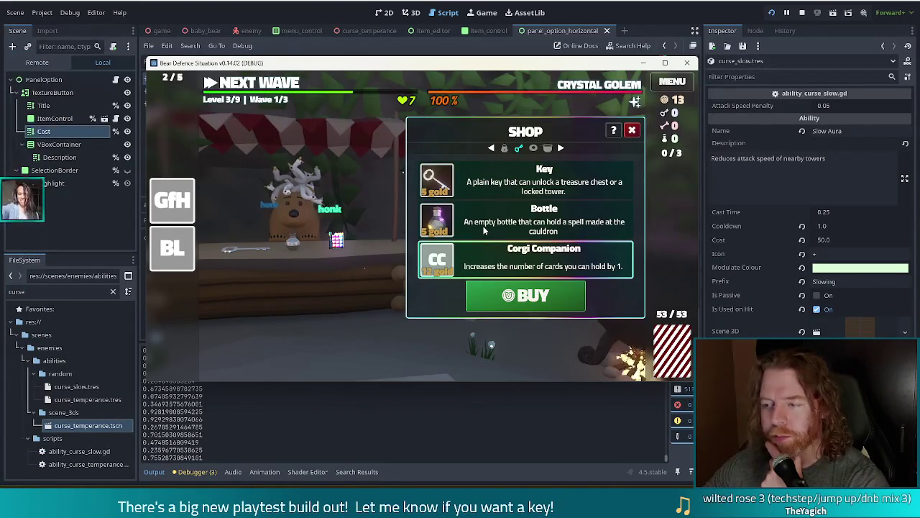
{"action": "left_click", "coordinate": [475, 261]}
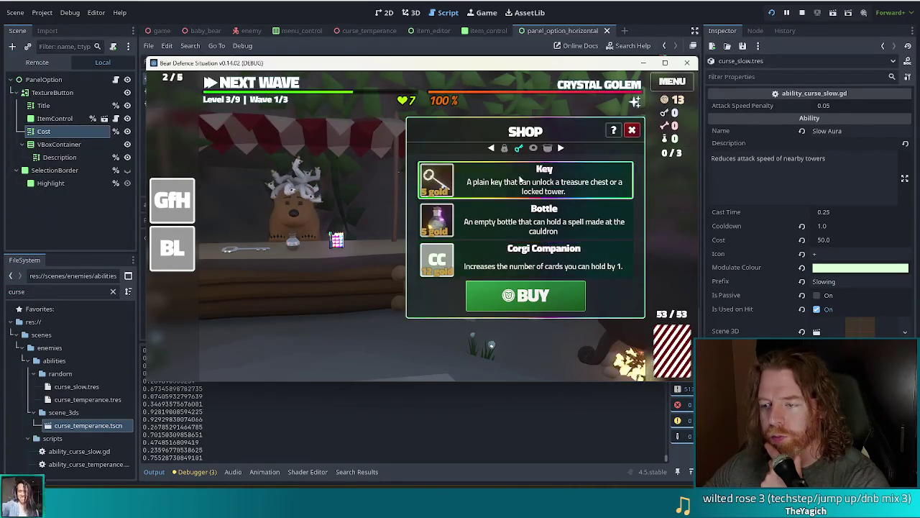
{"action": "left_click", "coordinate": [477, 253]}
{"action": "left_click", "coordinate": [525, 295]}
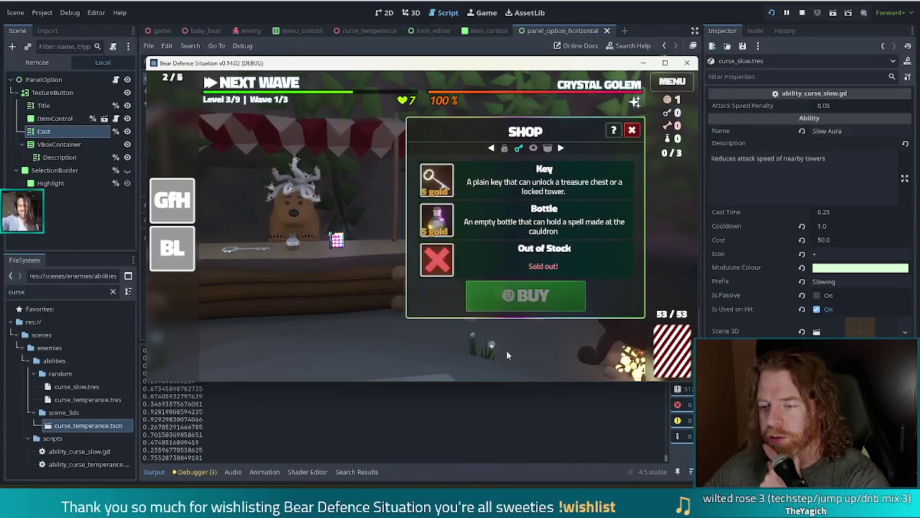
{"action": "left_click", "coordinate": [631, 131]}
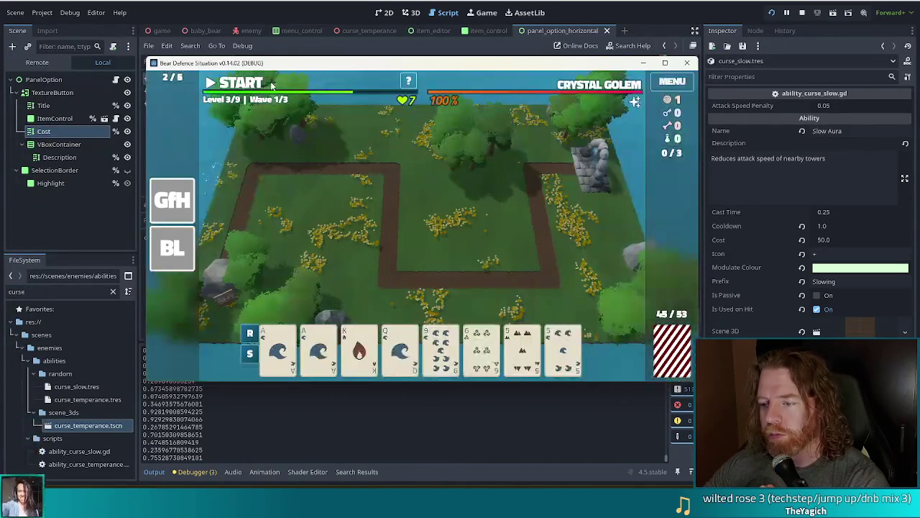
Step: Play a Water Flush (Ace, Ace, Queen, 9, 5) to place a Shadow Tower at the top-right bend
{"action": "left_click", "coordinate": [279, 352]}
{"action": "left_click", "coordinate": [318, 352]}
{"action": "left_click", "coordinate": [401, 348]}
{"action": "left_click", "coordinate": [441, 349]}
{"action": "left_click", "coordinate": [563, 348]}
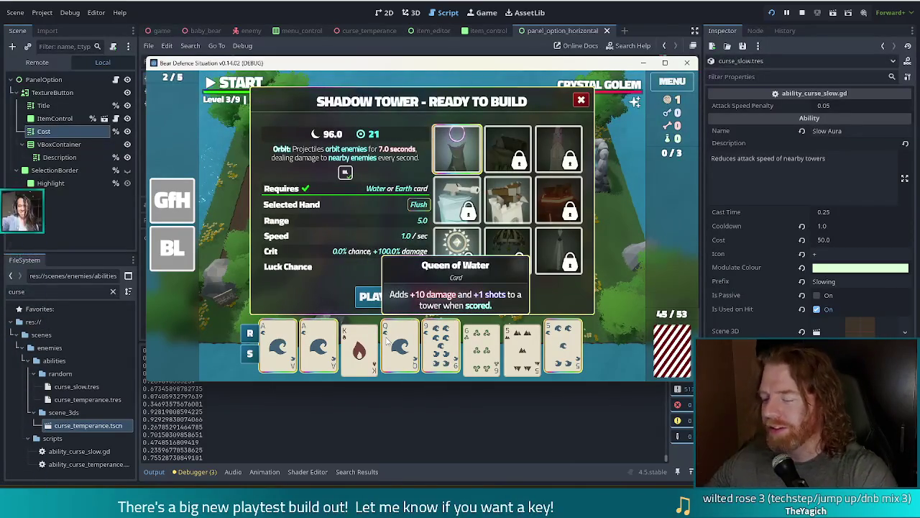
{"action": "left_click", "coordinate": [381, 297]}
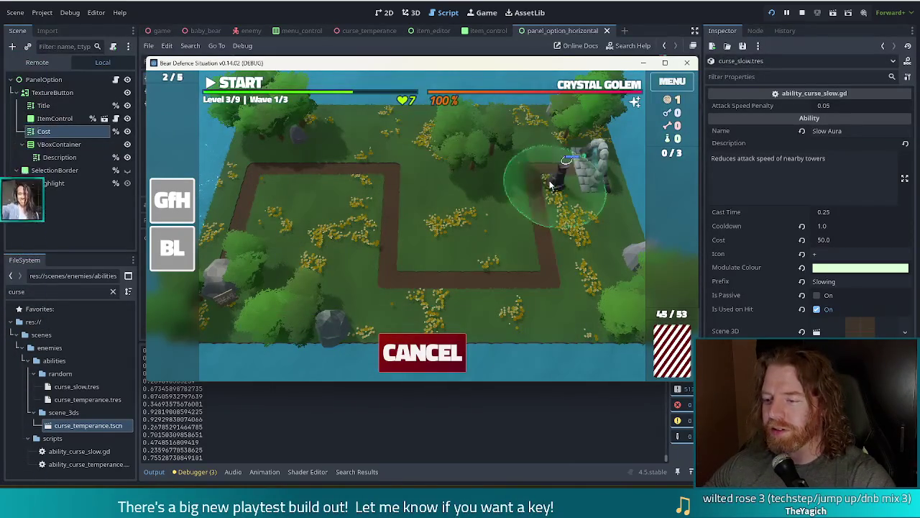
{"action": "left_click", "coordinate": [546, 178]}
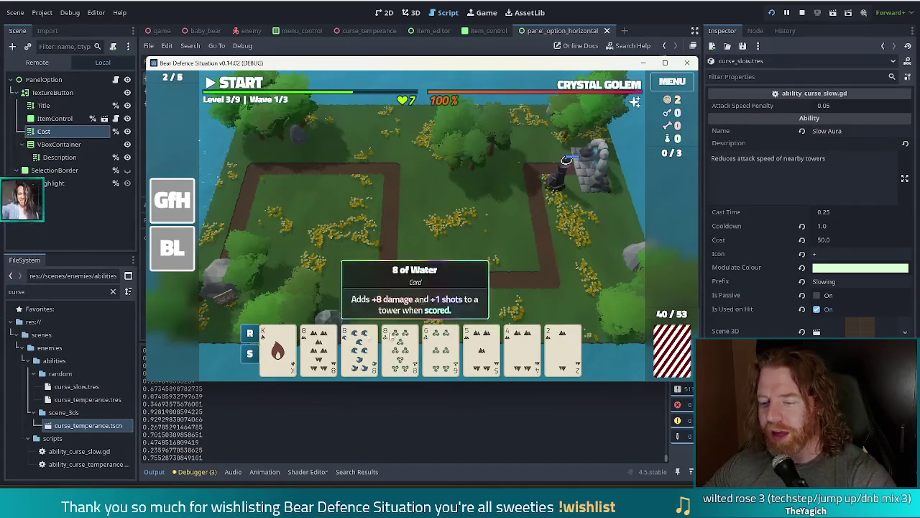
Step: Discard weak cards three times for fresh ones
{"action": "left_click", "coordinate": [443, 353]}
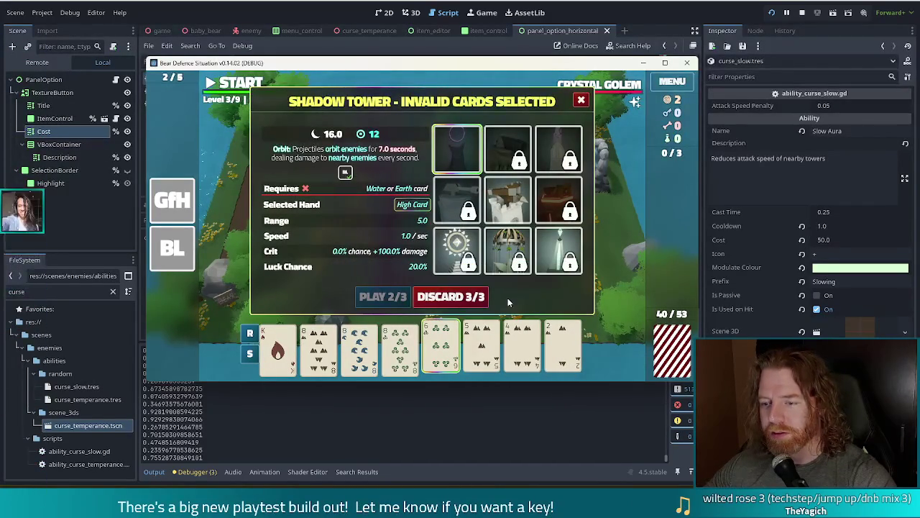
{"action": "left_click", "coordinate": [460, 298]}
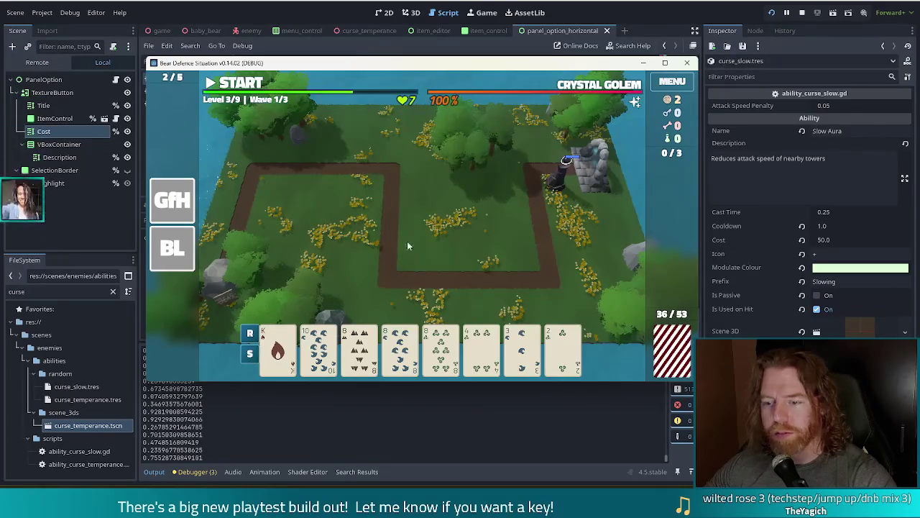
{"action": "left_click", "coordinate": [480, 361]}
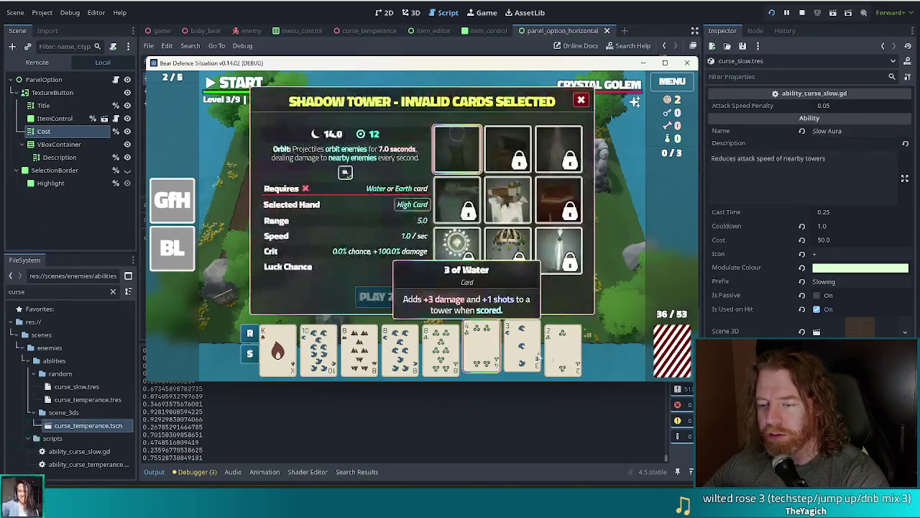
{"action": "left_click", "coordinate": [464, 300]}
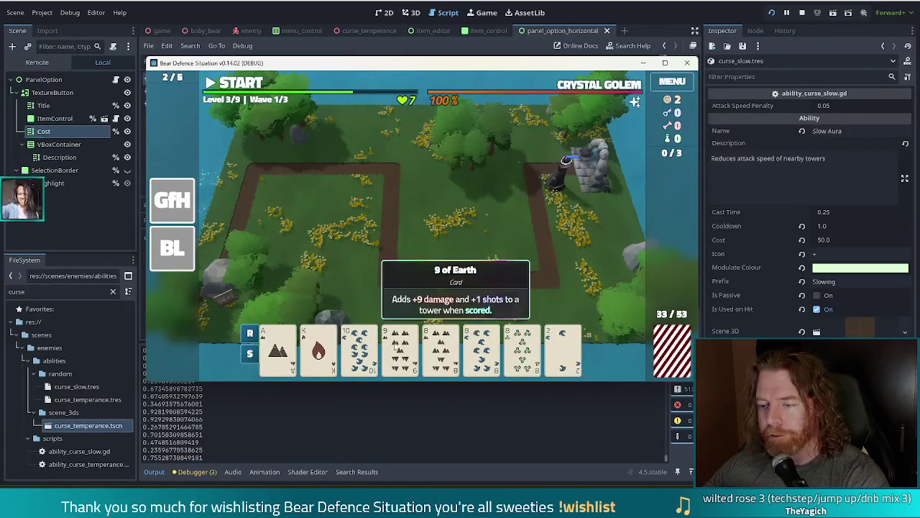
{"action": "left_click", "coordinate": [563, 350]}
{"action": "left_click", "coordinate": [563, 351]}
{"action": "left_click", "coordinate": [400, 349]}
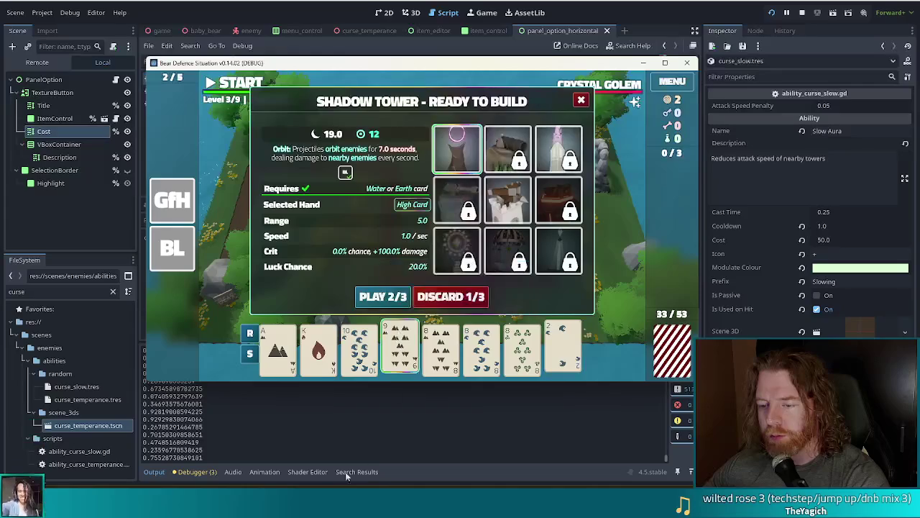
{"action": "left_click", "coordinate": [475, 300]}
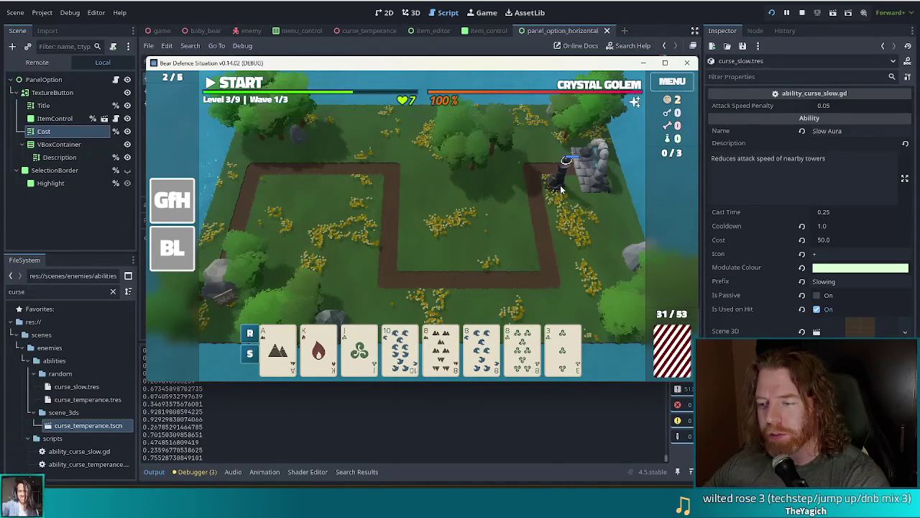
Step: Play Three of a Kind eights to place a second Shadow Tower beside the path
{"action": "left_click", "coordinate": [441, 349]}
{"action": "left_click", "coordinate": [483, 352]}
{"action": "left_click", "coordinate": [521, 351]}
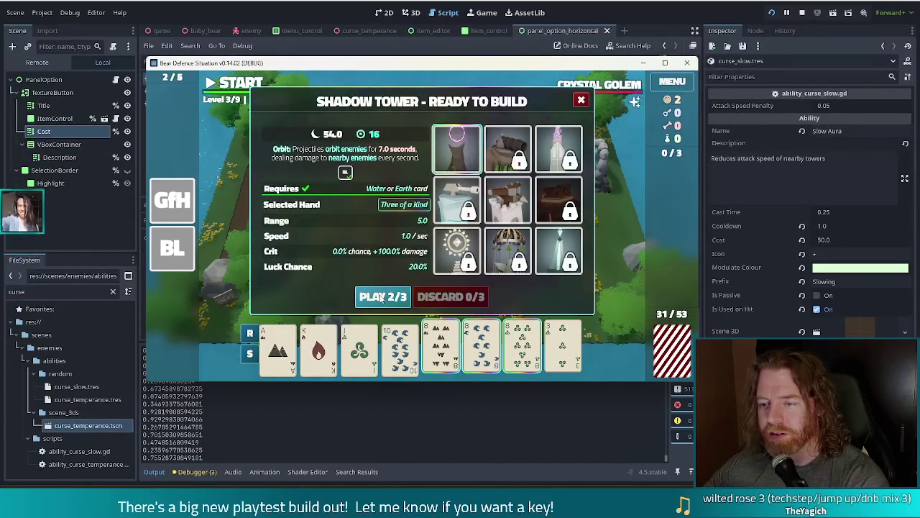
{"action": "left_click", "coordinate": [381, 298]}
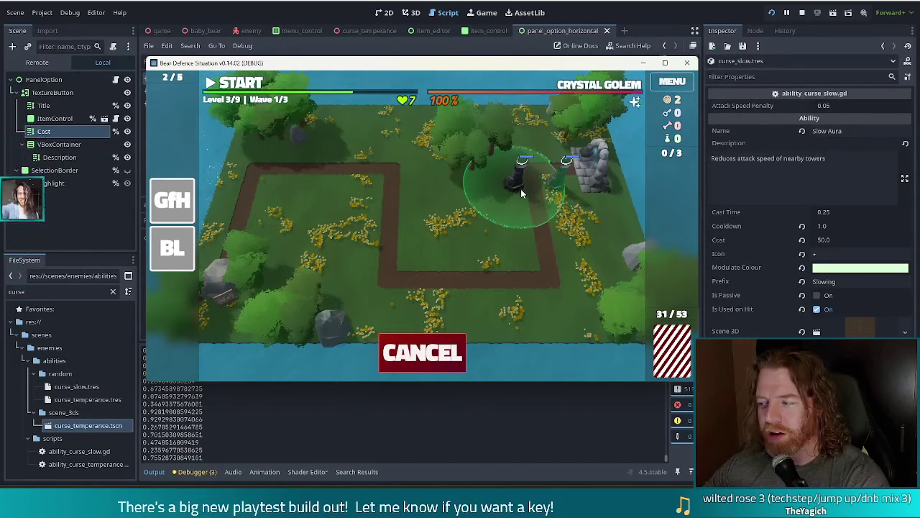
{"action": "left_click", "coordinate": [521, 188]}
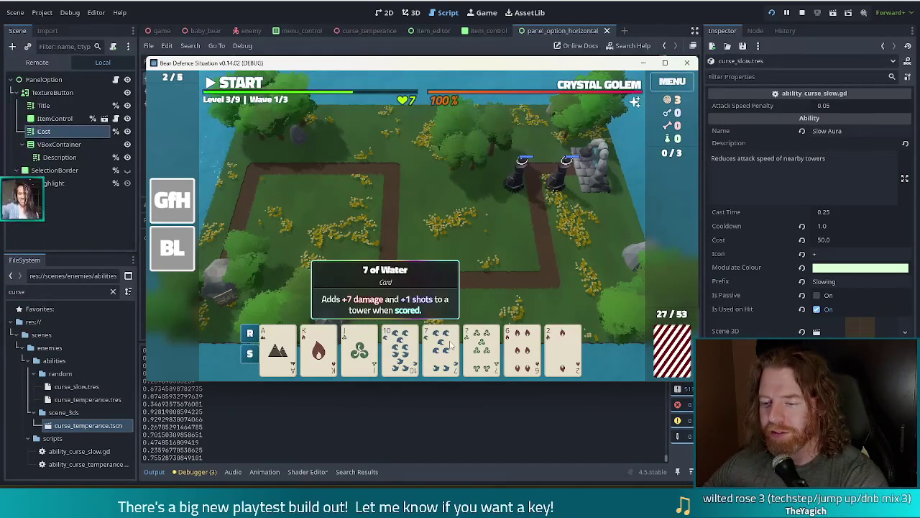
Step: Inspect both Shadow Towers' stats, then close the info panel
{"action": "left_click", "coordinate": [517, 180]}
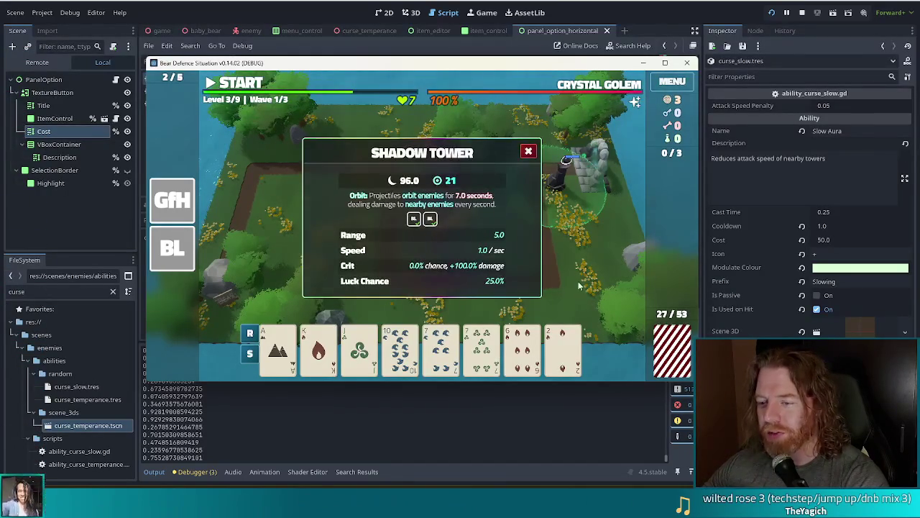
{"action": "left_click", "coordinate": [517, 179]}
{"action": "left_click", "coordinate": [517, 180]}
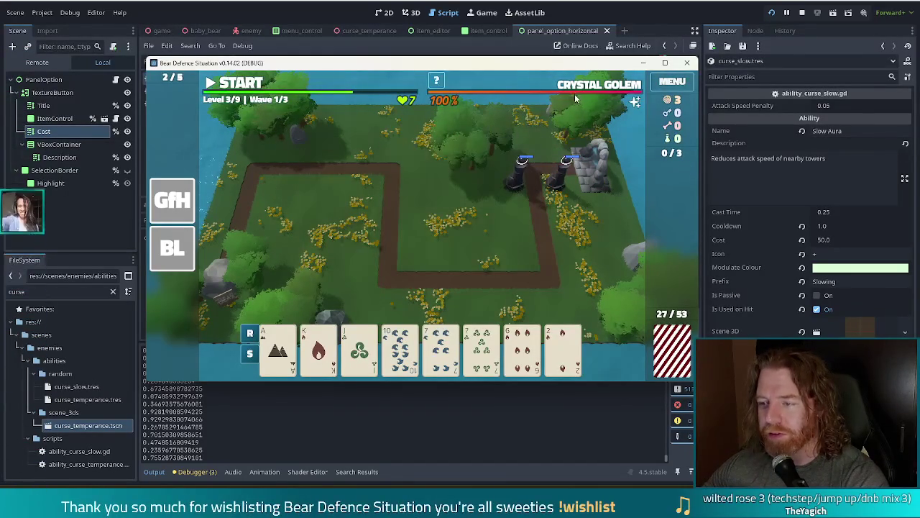
{"action": "mouse_move", "coordinate": [604, 88]}
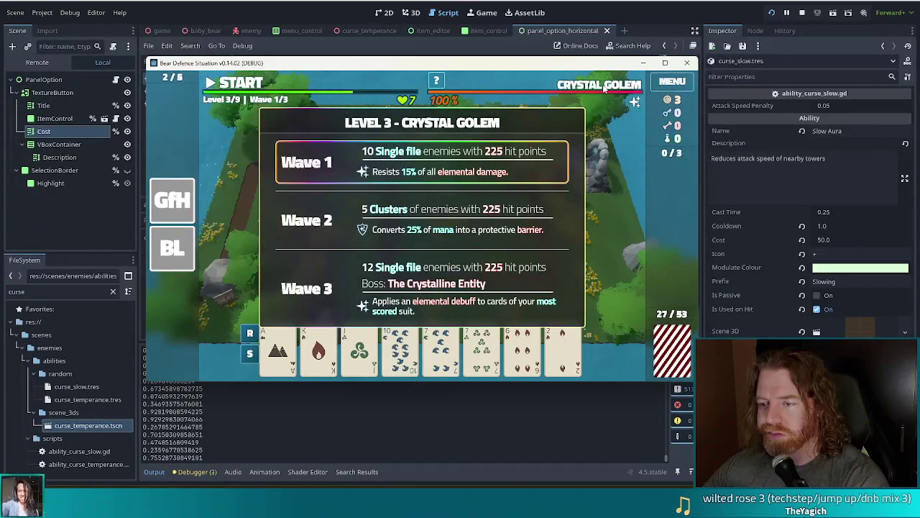
{"action": "left_click", "coordinate": [519, 183]}
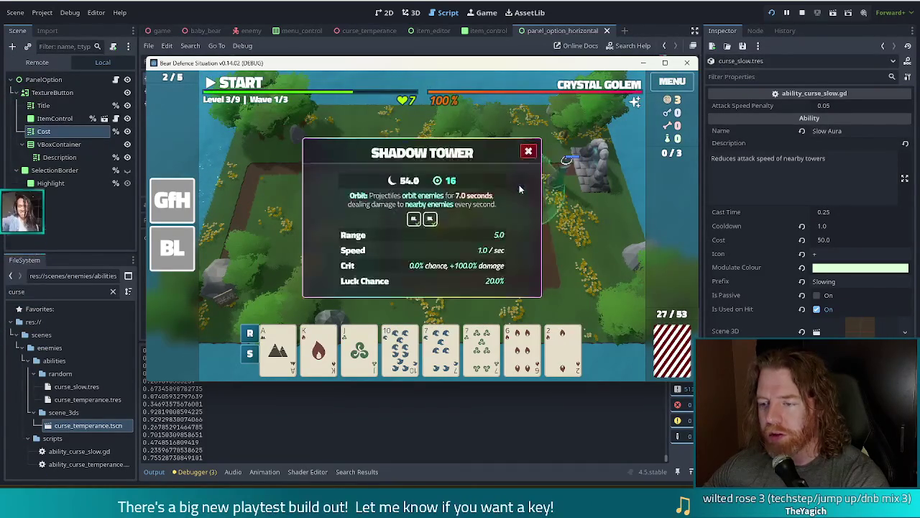
{"action": "left_click", "coordinate": [528, 152]}
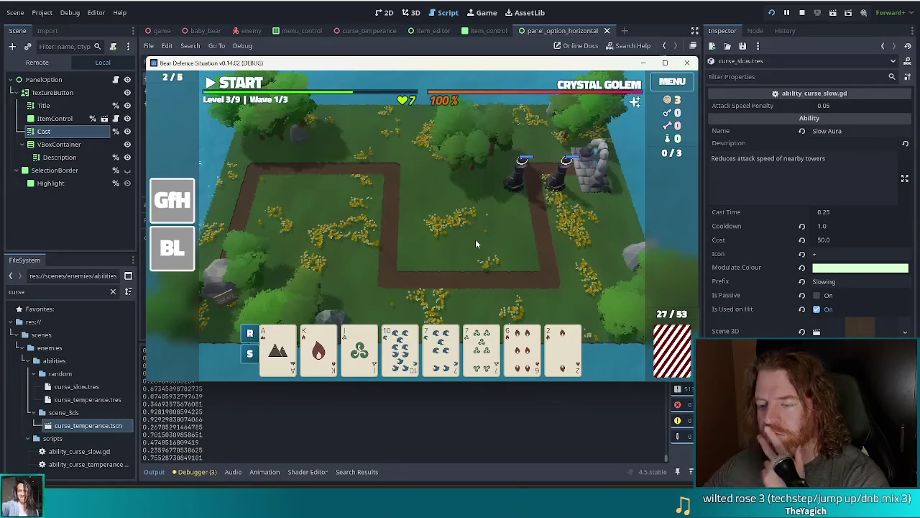
Step: Play a pair of sevens for a third Shadow Tower, then clear wave 1's summary
{"action": "mouse_move", "coordinate": [180, 248]}
{"action": "mouse_move", "coordinate": [172, 207]}
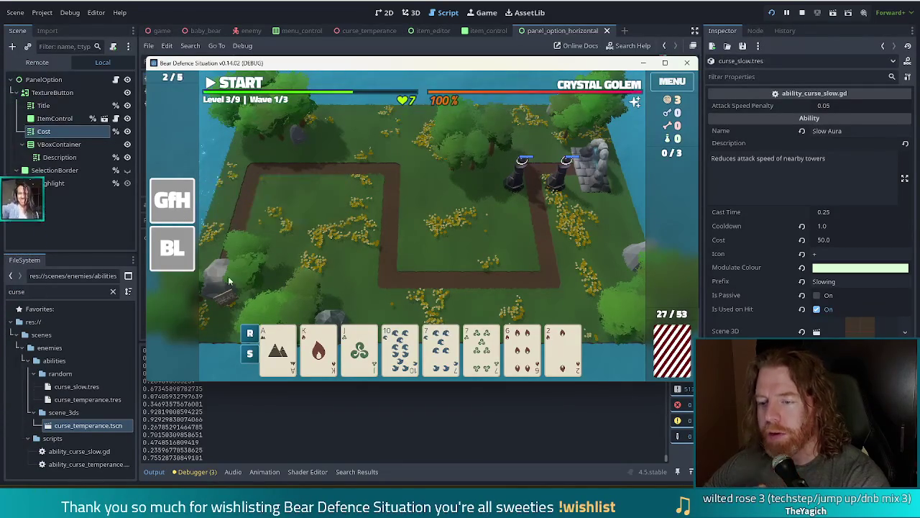
{"action": "left_click", "coordinate": [523, 350]}
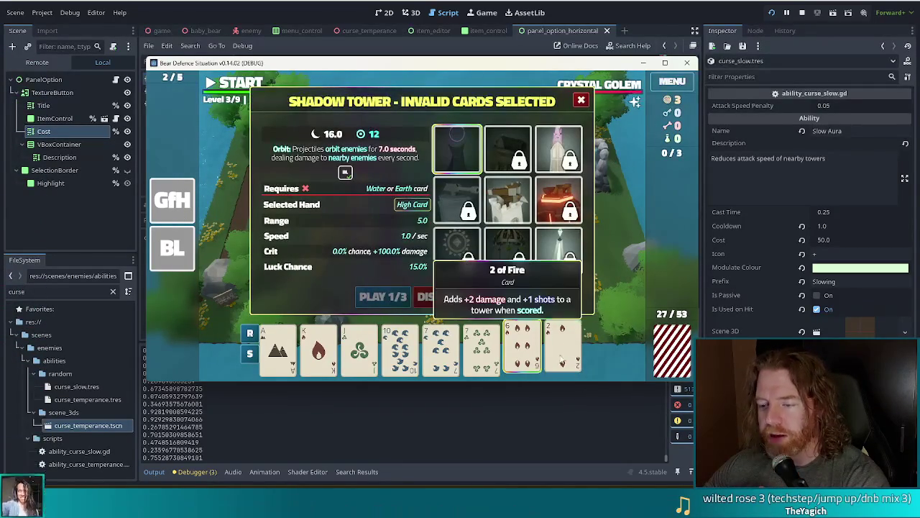
{"action": "left_click", "coordinate": [523, 351]}
{"action": "left_click", "coordinate": [562, 350]}
{"action": "left_click", "coordinate": [562, 351]}
{"action": "left_click", "coordinate": [441, 351]}
{"action": "left_click", "coordinate": [481, 351]}
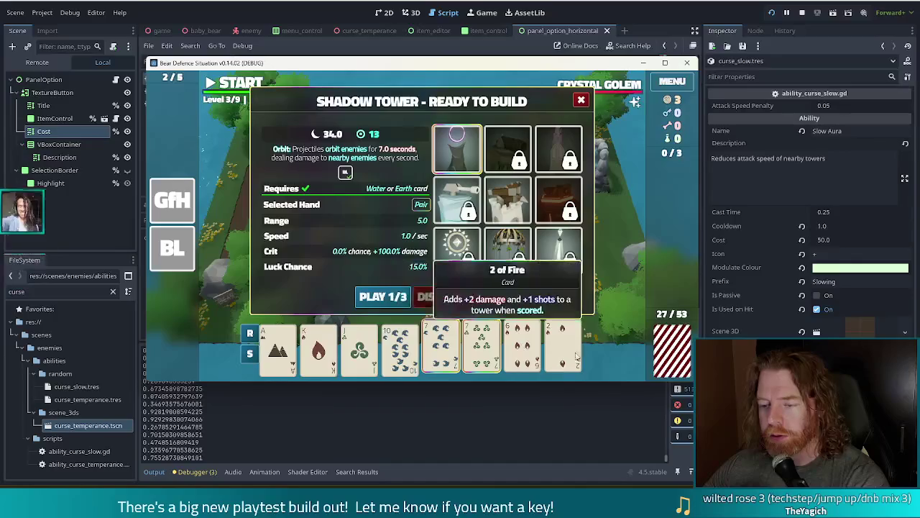
{"action": "left_click", "coordinate": [381, 293]}
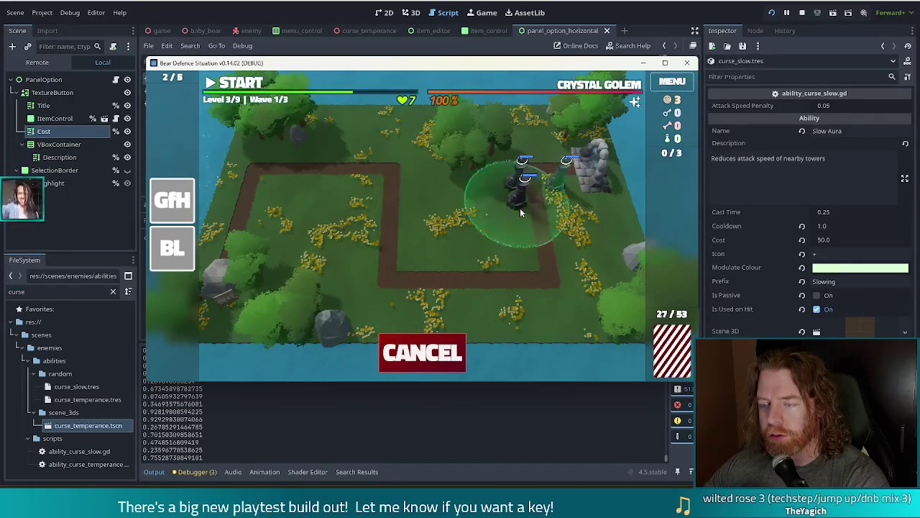
{"action": "left_click", "coordinate": [519, 208]}
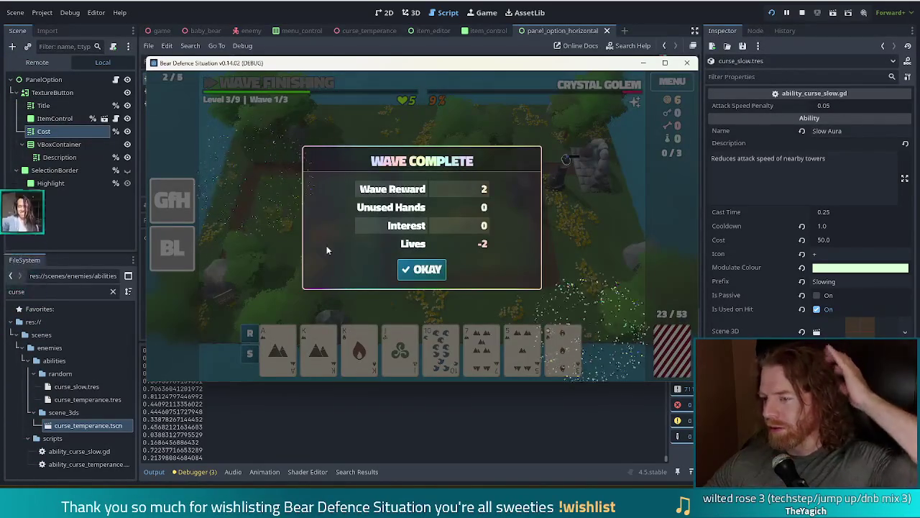
{"action": "left_click", "coordinate": [424, 269]}
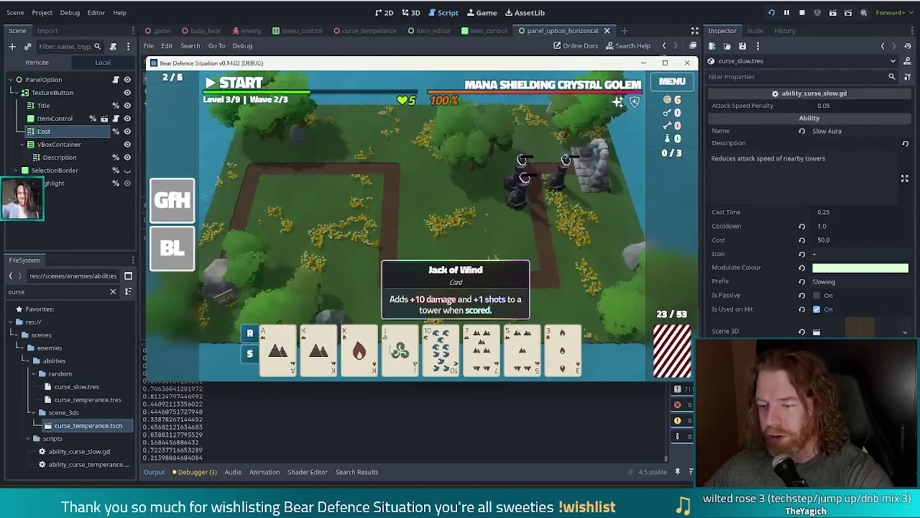
Step: Discard the 7, 5 and 3, then place a pair-built Shadow Tower beside the existing one
{"action": "left_click", "coordinate": [482, 349]}
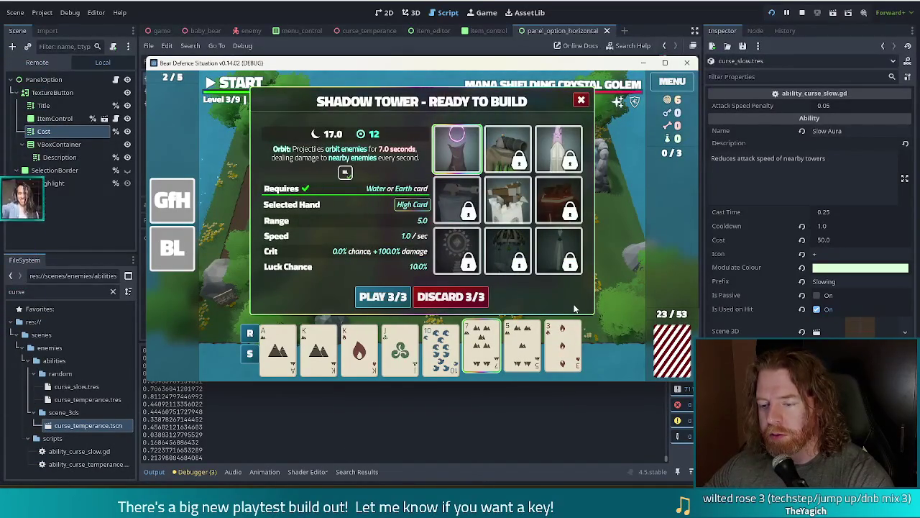
{"action": "mouse_move", "coordinate": [174, 255]}
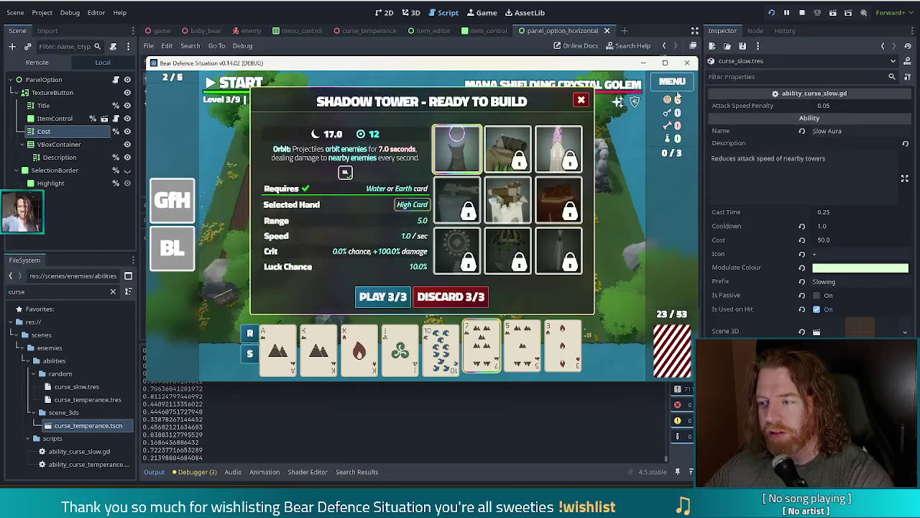
{"action": "left_click", "coordinate": [458, 296]}
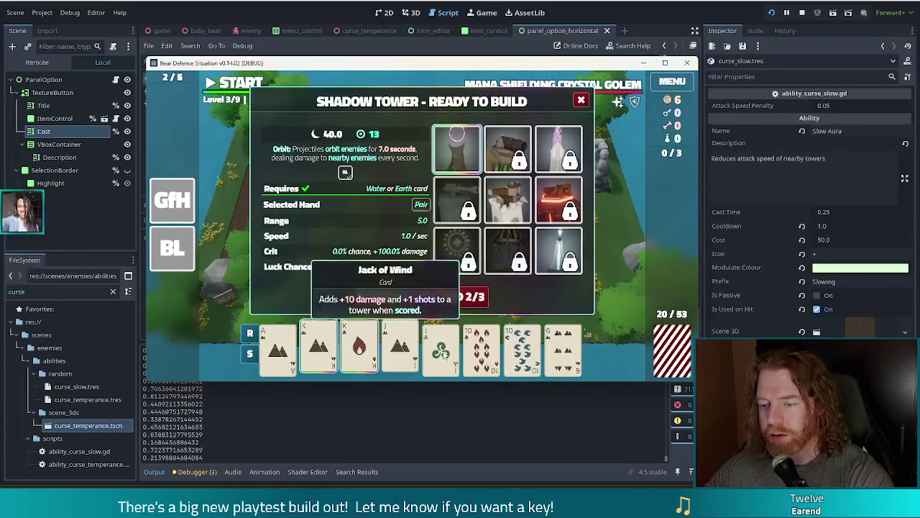
{"action": "left_click", "coordinate": [383, 297]}
{"action": "left_click", "coordinate": [555, 198]}
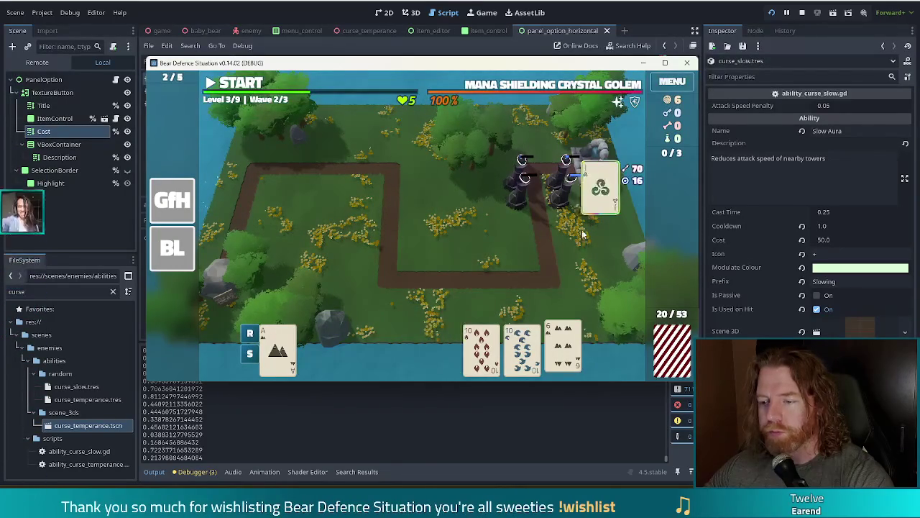
{"action": "mouse_move", "coordinate": [570, 86]}
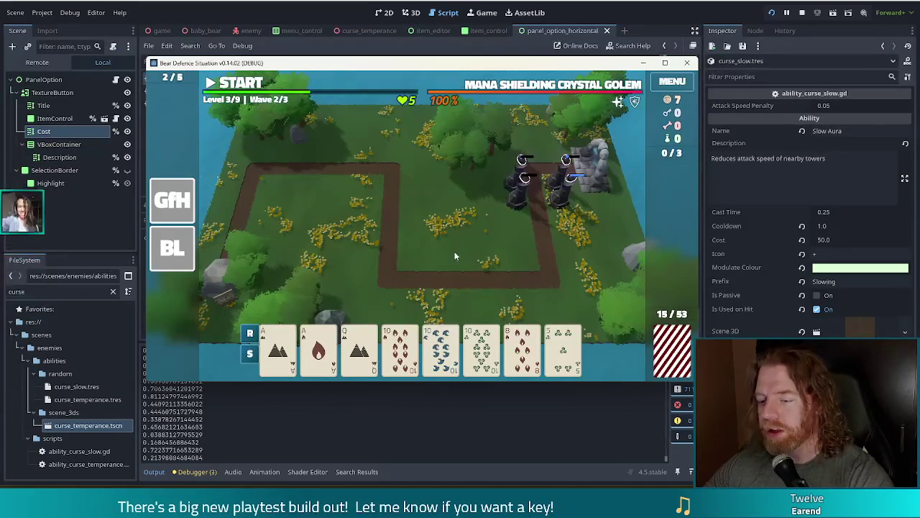
{"action": "left_click", "coordinate": [411, 273]}
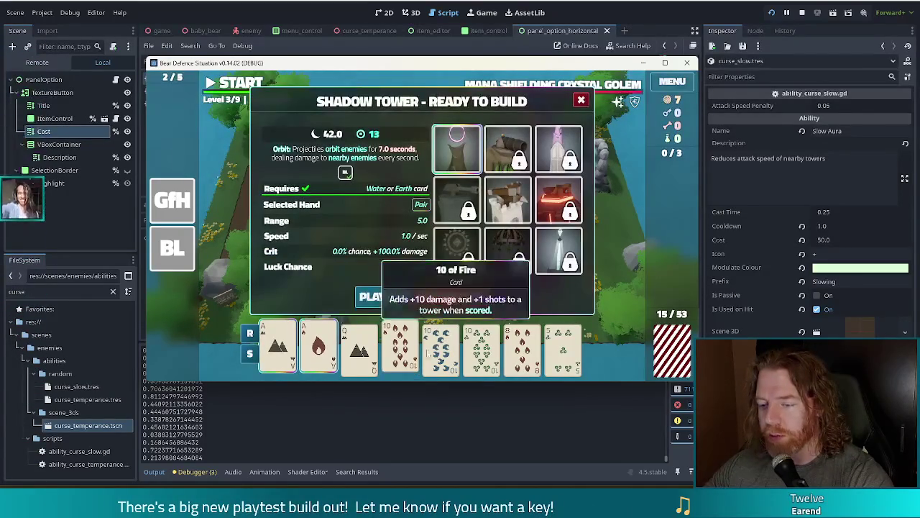
Step: Place the Full House Shadow Tower, then discard the 8, 5, 4, 3 and 9 cards
{"action": "left_click", "coordinate": [382, 298]}
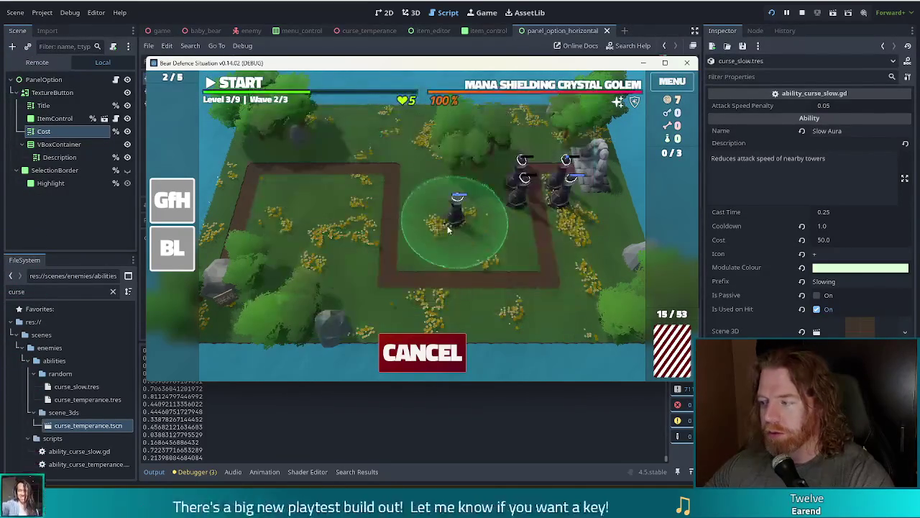
{"action": "left_click", "coordinate": [495, 219]}
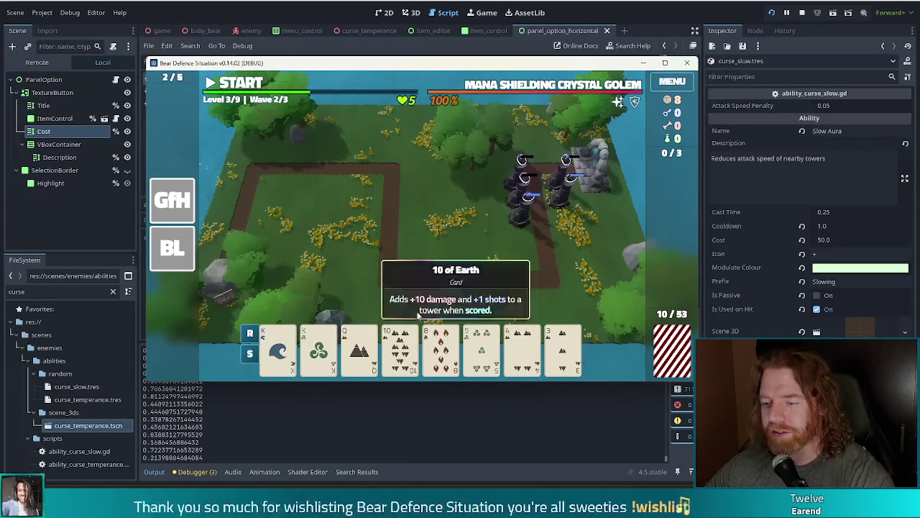
{"action": "left_click", "coordinate": [523, 350]}
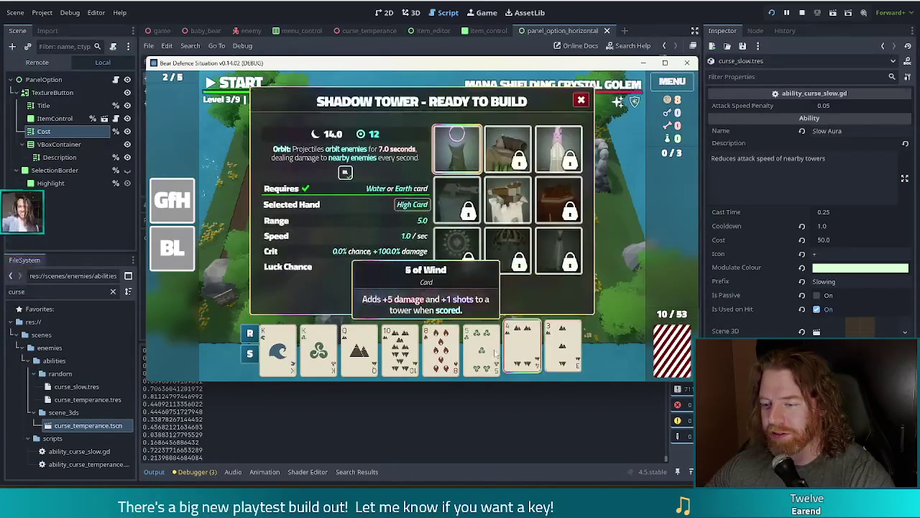
{"action": "left_click", "coordinate": [449, 353]}
{"action": "left_click", "coordinate": [482, 350]}
{"action": "left_click", "coordinate": [473, 295]}
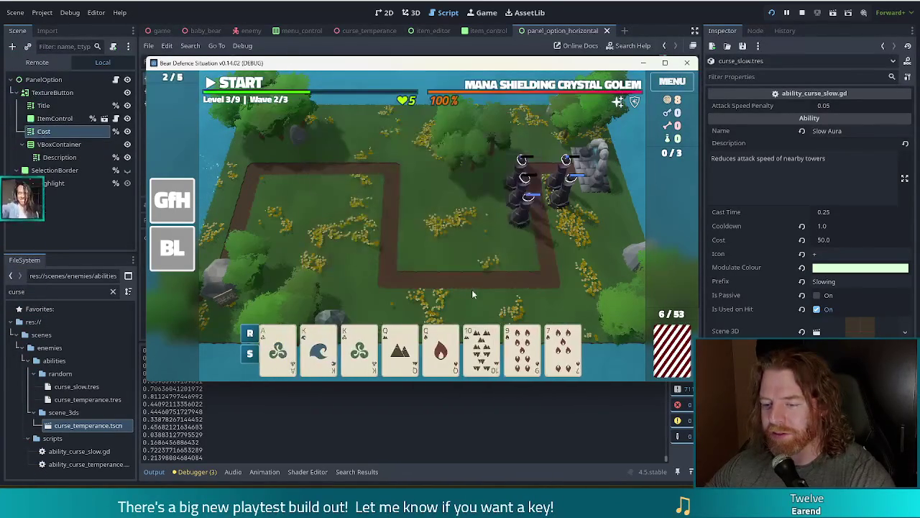
{"action": "left_click", "coordinate": [523, 350]}
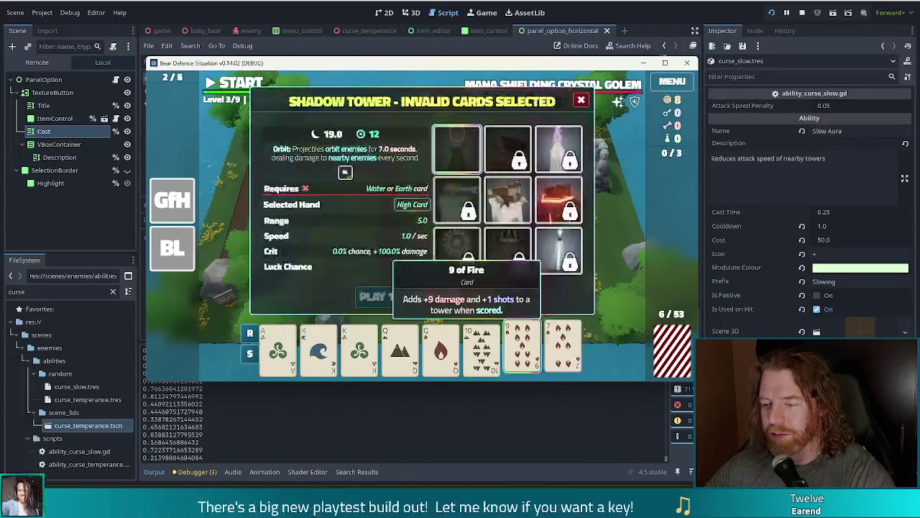
{"action": "left_click", "coordinate": [457, 297]}
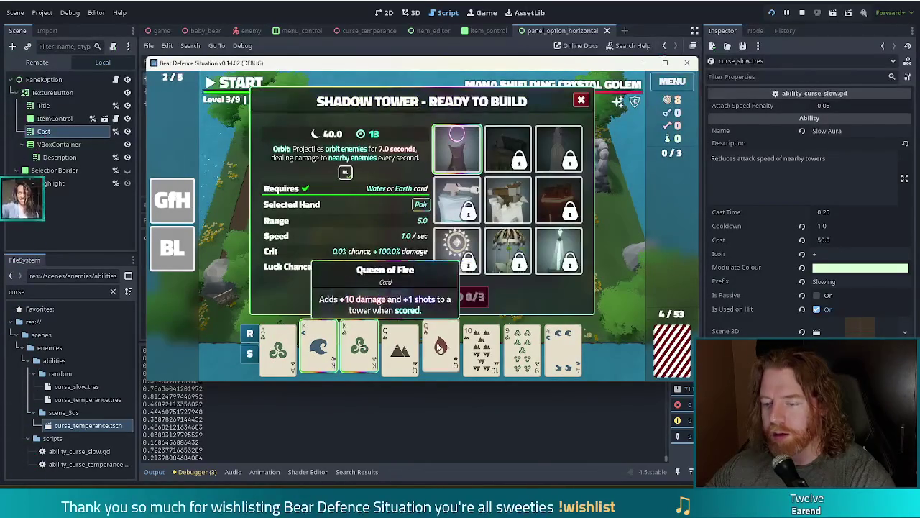
Step: Select both Queens for Two Pair, then back out to check existing Shadow Towers' stats
{"action": "left_click", "coordinate": [427, 359]}
{"action": "left_click", "coordinate": [400, 352]}
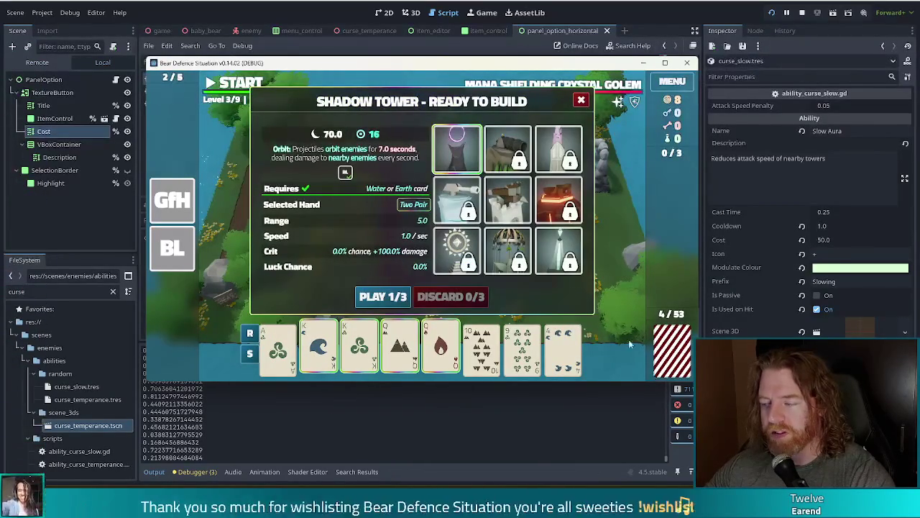
{"action": "left_click", "coordinate": [382, 296]}
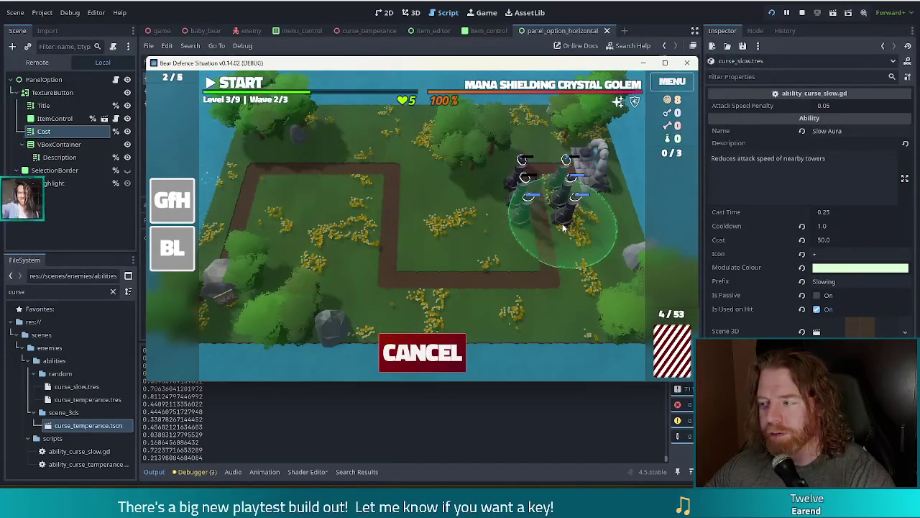
{"action": "left_click", "coordinate": [399, 360]}
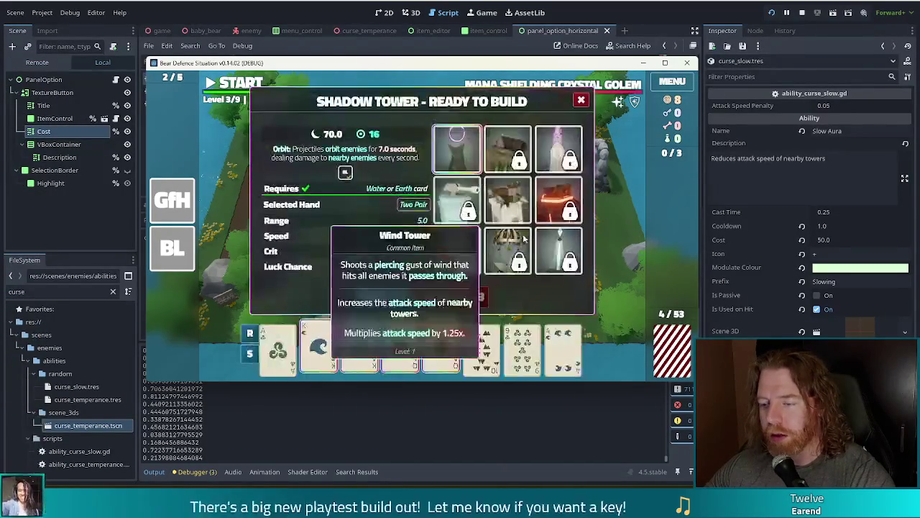
{"action": "left_click", "coordinate": [579, 99]}
{"action": "left_click", "coordinate": [522, 227]}
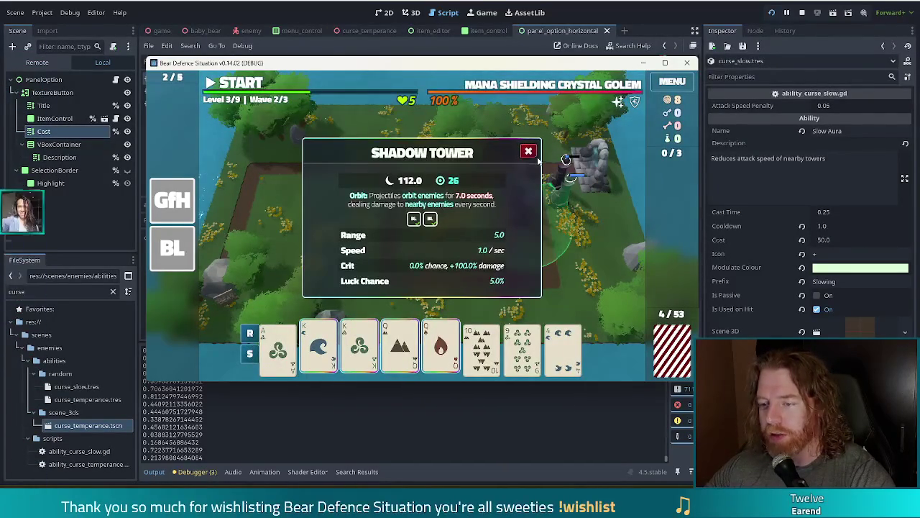
{"action": "left_click", "coordinate": [565, 209]}
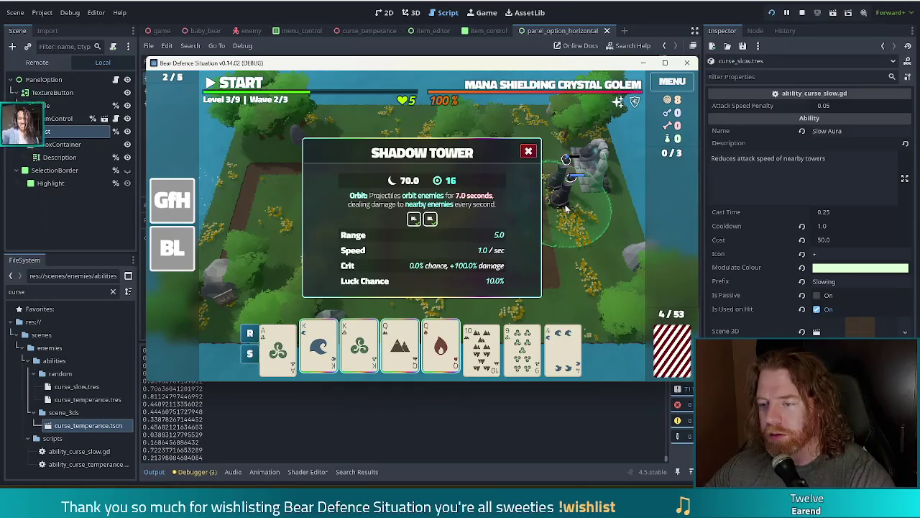
{"action": "left_click", "coordinate": [528, 152]}
Step: Place the Two Pair Shadow Tower beside the others and start wave 2
{"action": "left_click", "coordinate": [321, 349]}
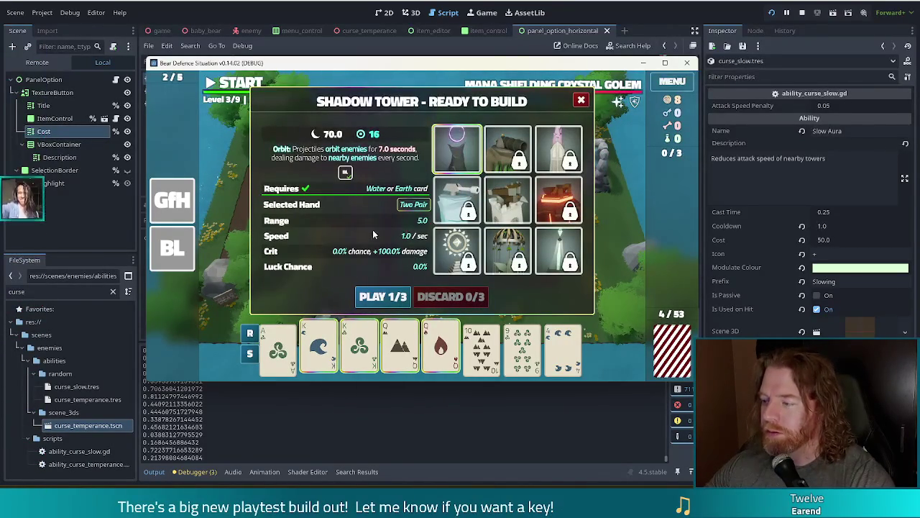
{"action": "left_click", "coordinate": [383, 297]}
{"action": "left_click", "coordinate": [556, 226]}
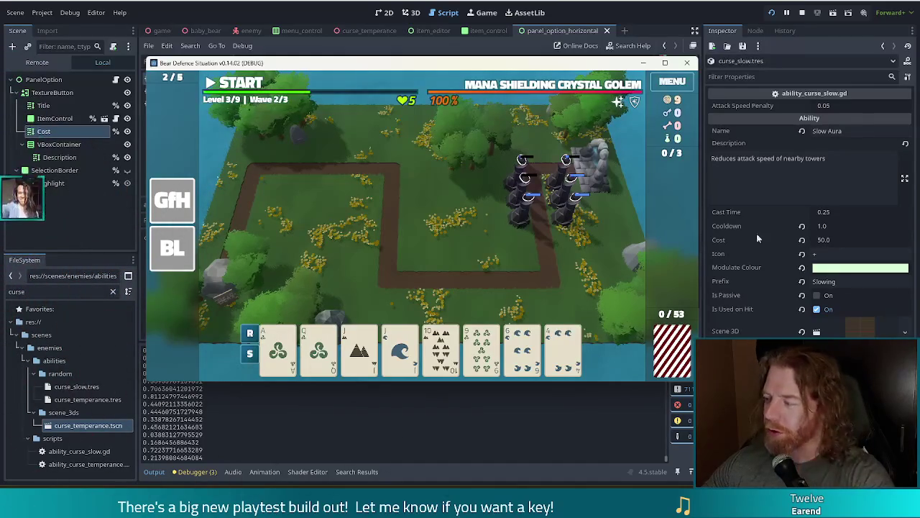
{"action": "left_click", "coordinate": [262, 92]}
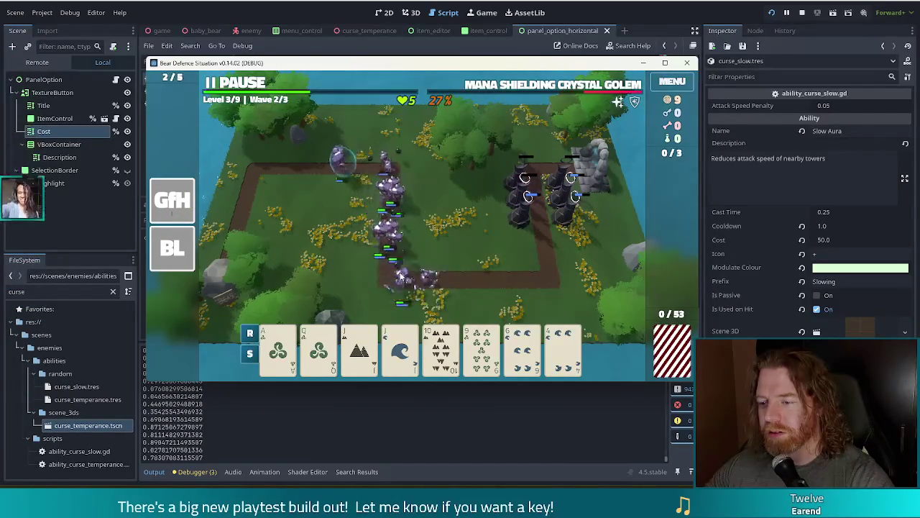
Step: Pause and resume wave 2, then dismiss the Game Over screen at 0 lives
{"action": "left_click", "coordinate": [244, 84]}
{"action": "left_click", "coordinate": [244, 85]}
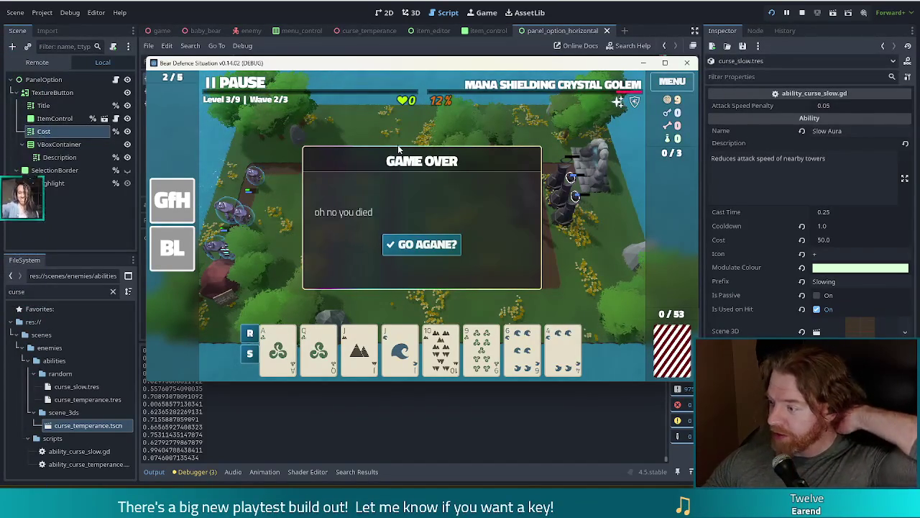
{"action": "left_click", "coordinate": [422, 243]}
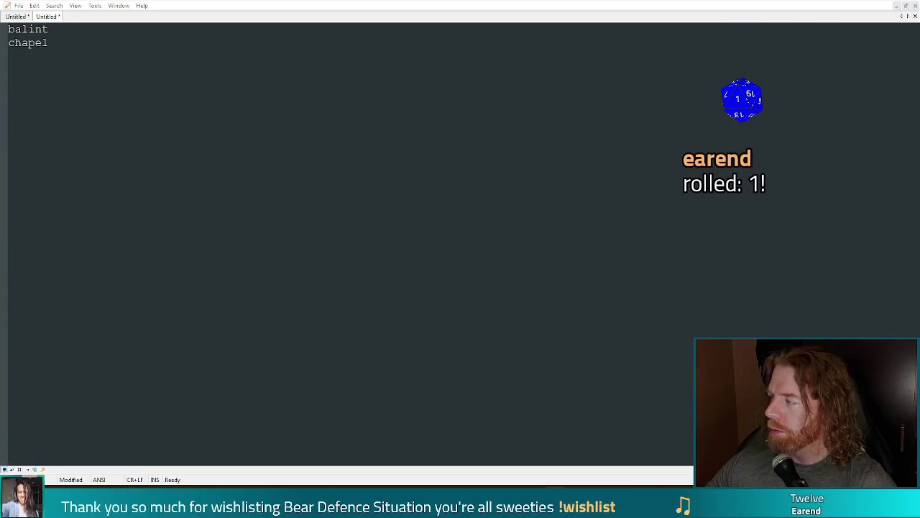
Step: Bring the untitled two-line notes document in the text editor into focus
{"action": "left_click", "coordinate": [419, 220]}
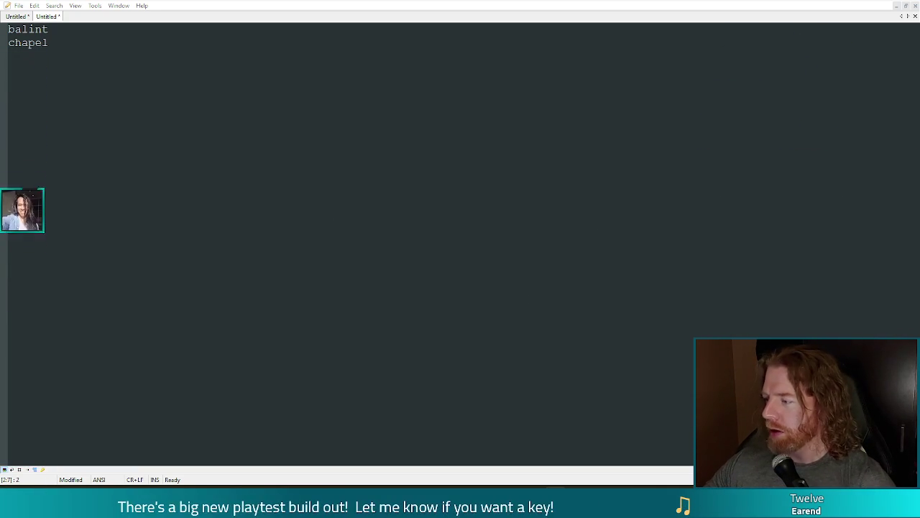